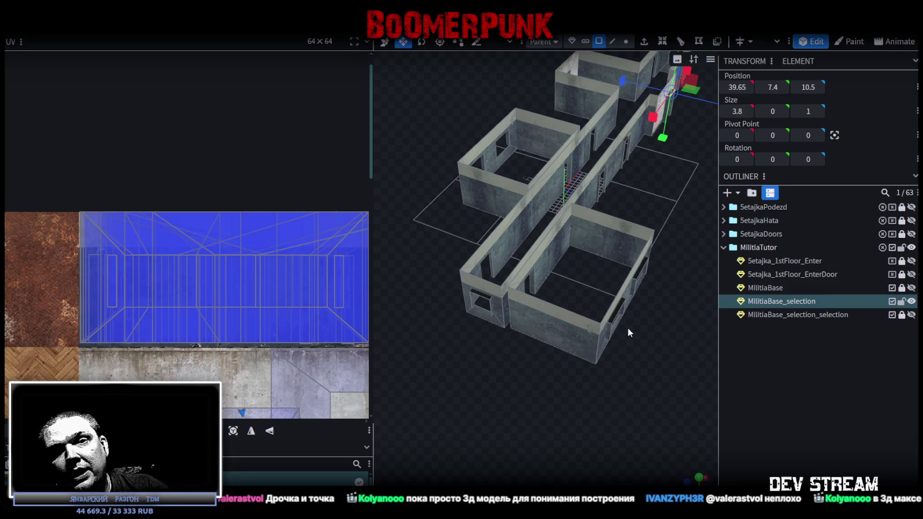
Select the two side wall faces flanking the doorway.
{"action": "mouse_move", "coordinate": [574, 370]}
{"action": "left_mouse_down"}
{"action": "mouse_move", "coordinate": [601, 390]}
{"action": "mouse_move", "coordinate": [536, 350]}
{"action": "mouse_move", "coordinate": [559, 377]}
{"action": "mouse_move", "coordinate": [500, 333]}
{"action": "mouse_move", "coordinate": [588, 373]}
{"action": "mouse_move", "coordinate": [530, 186]}
{"action": "left_mouse_up"}
{"action": "scroll", "coordinate": [568, 350], "scroll_direction": "up", "scroll_amount": 3}
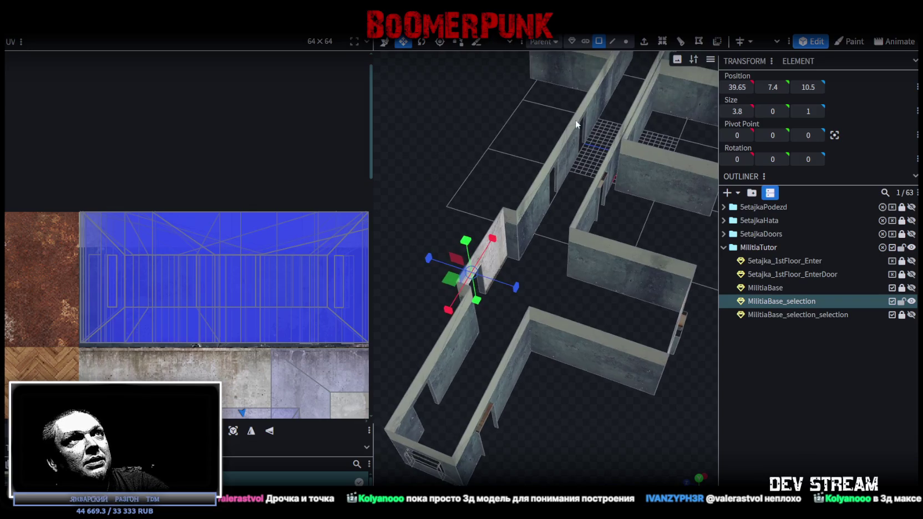
{"action": "scroll", "coordinate": [500, 211], "scroll_direction": "up", "scroll_amount": 2}
{"action": "left_click", "coordinate": [500, 211]}
{"action": "mouse_move", "coordinate": [499, 211]}
{"action": "left_mouse_down"}
{"action": "mouse_move", "coordinate": [610, 330]}
{"action": "mouse_move", "coordinate": [525, 330]}
{"action": "mouse_move", "coordinate": [575, 378]}
{"action": "mouse_move", "coordinate": [455, 395]}
{"action": "mouse_move", "coordinate": [538, 413]}
{"action": "mouse_move", "coordinate": [599, 349]}
{"action": "left_mouse_up"}
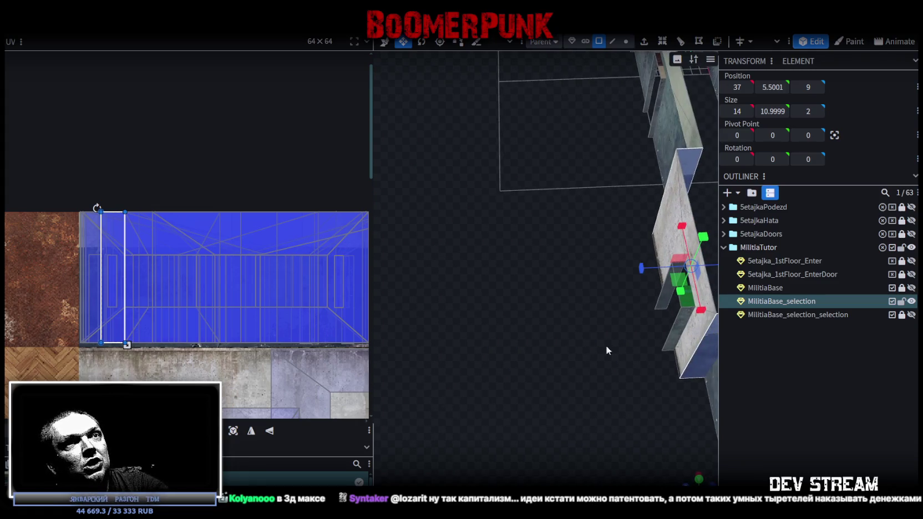
{"action": "left_click", "coordinate": [663, 311], "text": "shift"}
{"action": "mouse_move", "coordinate": [650, 320]}
{"action": "left_mouse_down"}
{"action": "mouse_move", "coordinate": [500, 352]}
{"action": "mouse_move", "coordinate": [516, 353]}
{"action": "left_mouse_up"}
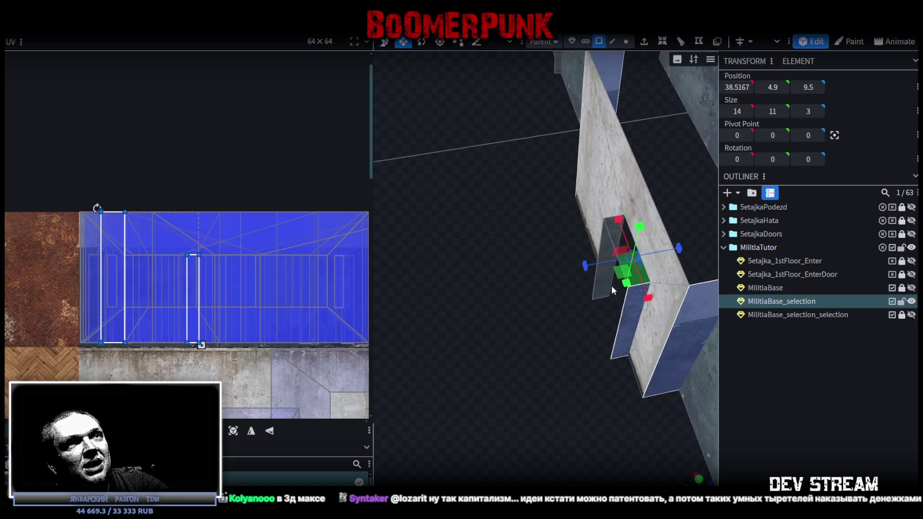
{"action": "scroll", "coordinate": [135, 298], "scroll_direction": "down", "scroll_amount": 2}
{"action": "scroll", "coordinate": [192, 321], "scroll_direction": "up", "scroll_amount": 1}
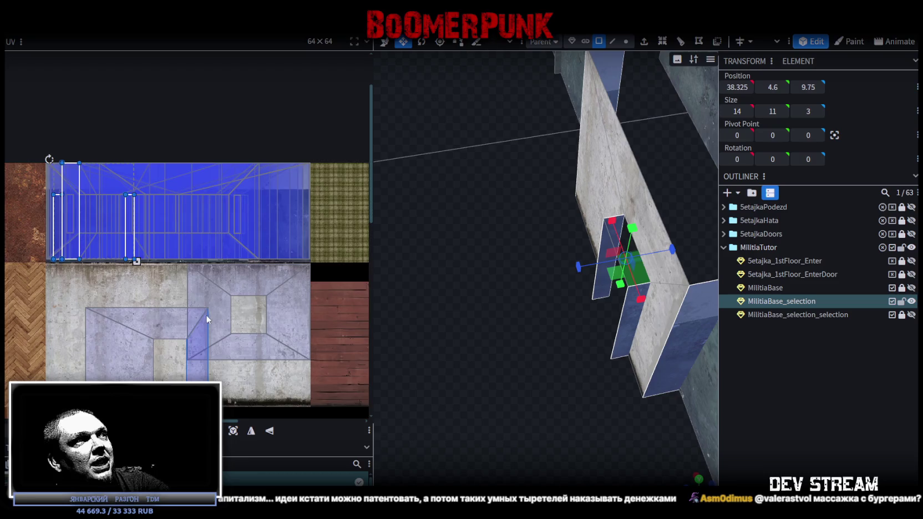
{"action": "scroll", "coordinate": [214, 267], "scroll_direction": "up", "scroll_amount": 1}
Move the doorway faces' UVs from the blue tile onto the concrete and nudge them into alignment.
{"action": "left_click_drag", "start_coordinate": [198, 208], "coordinate": [180, 344]}
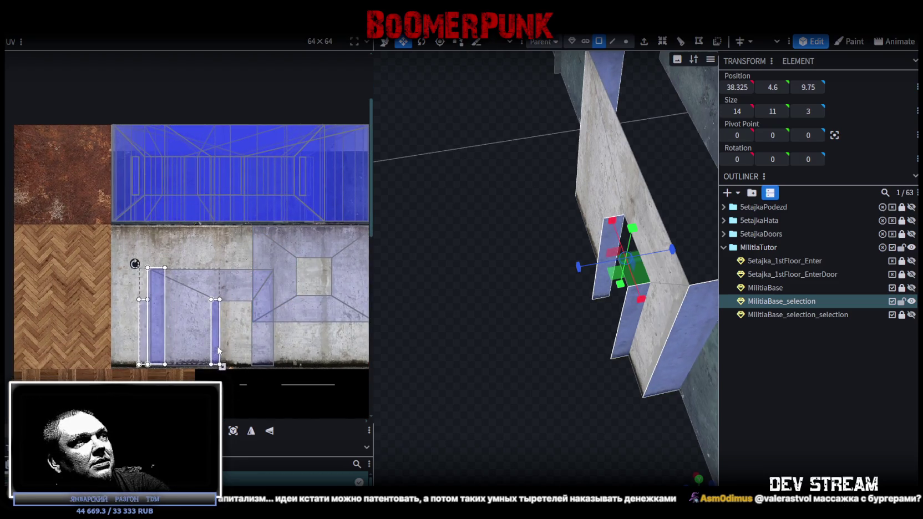
{"action": "scroll", "coordinate": [179, 346], "scroll_direction": "up", "scroll_amount": 1}
{"action": "scroll", "coordinate": [179, 351], "scroll_direction": "down", "scroll_amount": 1}
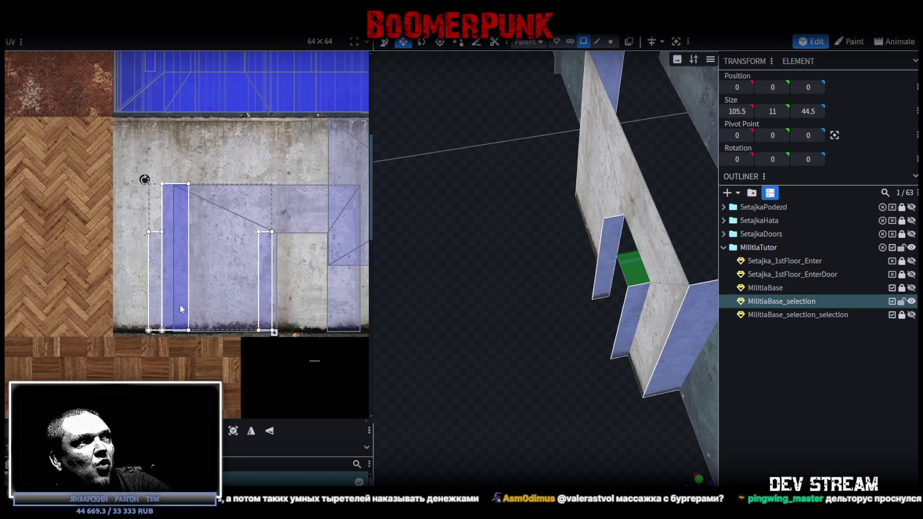
{"action": "scroll", "coordinate": [174, 311], "scroll_direction": "up", "scroll_amount": 2}
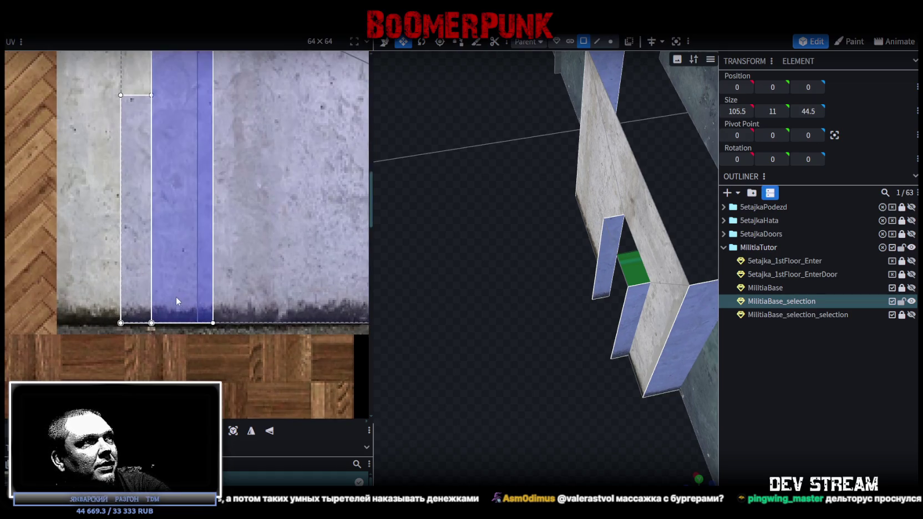
{"action": "left_click_drag", "start_coordinate": [176, 298], "coordinate": [150, 295]}
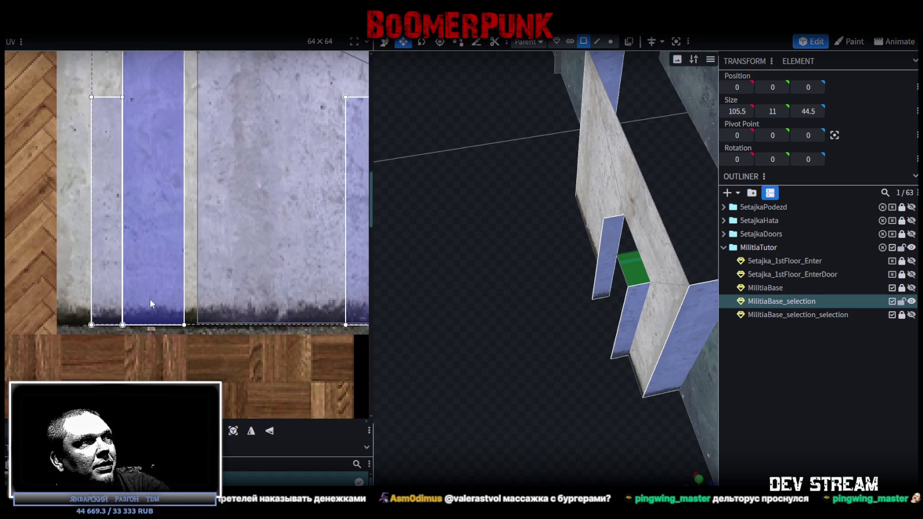
{"action": "left_click_drag", "start_coordinate": [150, 298], "coordinate": [150, 298]}
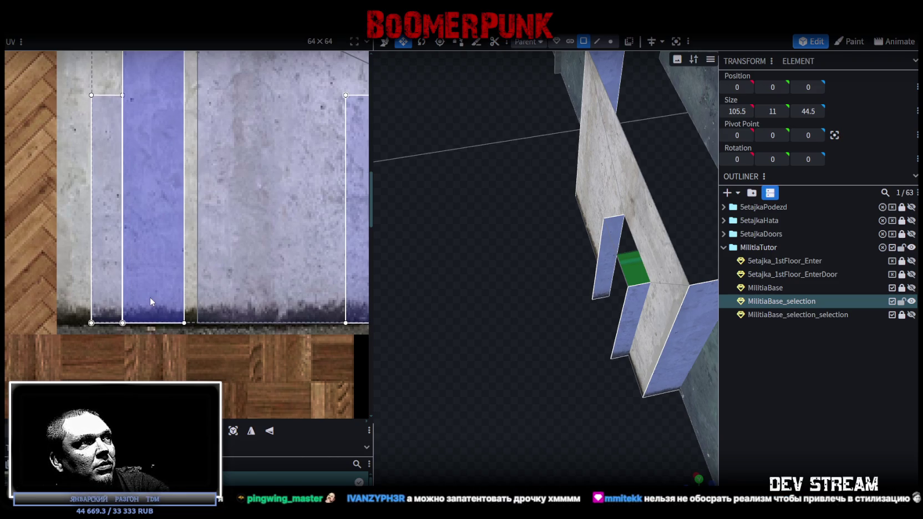
{"action": "left_click_drag", "start_coordinate": [149, 298], "coordinate": [150, 297]}
{"action": "scroll", "coordinate": [281, 296], "scroll_direction": "down", "scroll_amount": 3}
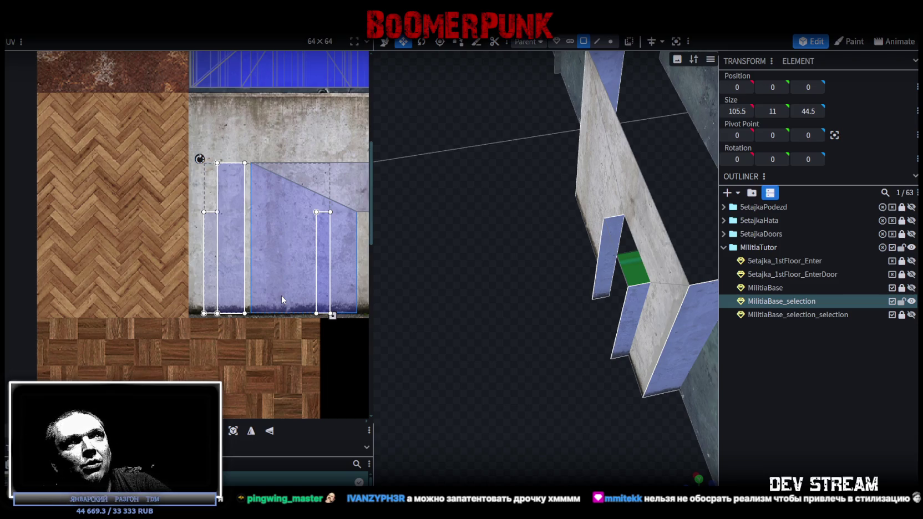
Select the small piece above the doorway.
{"action": "left_click", "coordinate": [323, 191]}
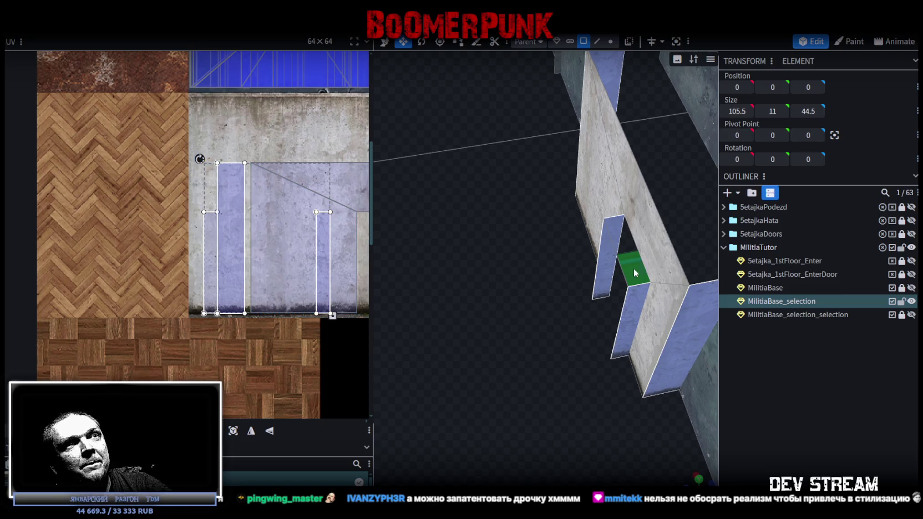
{"action": "scroll", "coordinate": [323, 190], "scroll_direction": "down", "scroll_amount": 5}
{"action": "scroll", "coordinate": [177, 253], "scroll_direction": "down", "scroll_amount": 5}
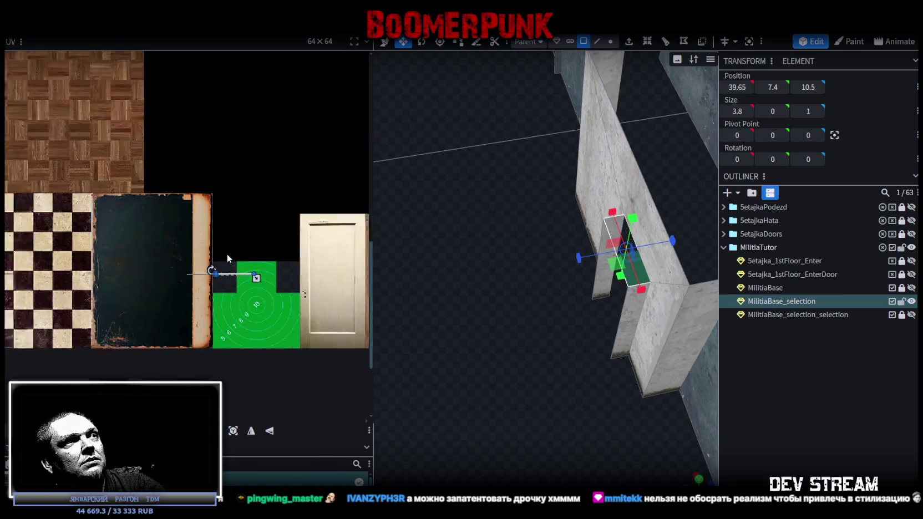
Switch to a top-down view centred on the selected lintel piece.
{"action": "scroll", "coordinate": [548, 379], "scroll_direction": "down", "scroll_amount": 5}
{"action": "mouse_move", "coordinate": [548, 380]}
{"action": "left_mouse_down"}
{"action": "mouse_move", "coordinate": [465, 410]}
{"action": "mouse_move", "coordinate": [500, 399]}
{"action": "left_mouse_up"}
{"action": "key", "text": "KP_7"}
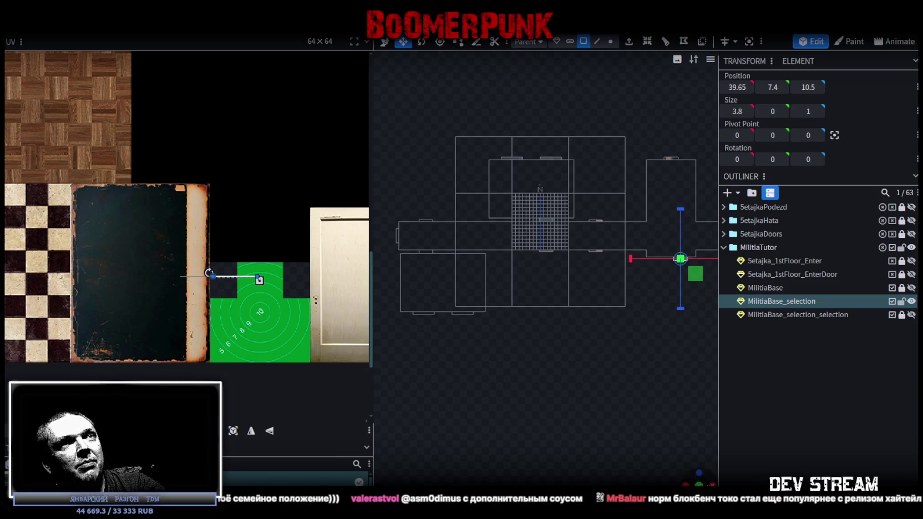
{"action": "key", "text": "KP_Decimal"}
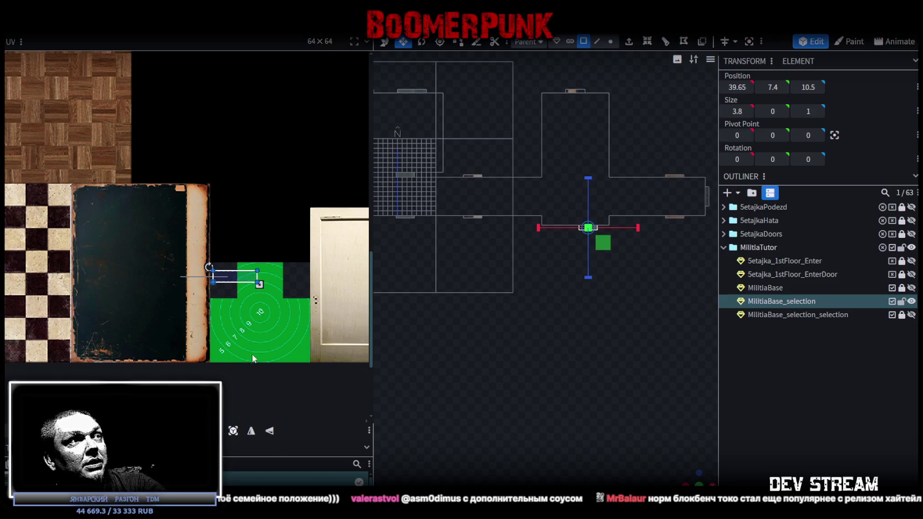
Move the lintel's UV onto the concrete and align it with the texture edge.
{"action": "left_click_drag", "start_coordinate": [232, 281], "coordinate": [148, 143]}
{"action": "scroll", "coordinate": [148, 144], "scroll_direction": "up", "scroll_amount": 5}
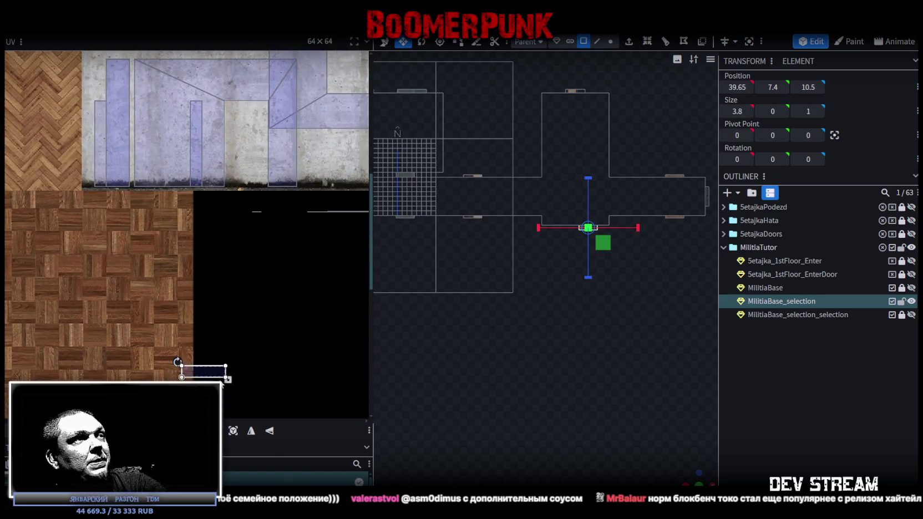
{"action": "left_click_drag", "start_coordinate": [202, 358], "coordinate": [242, 116]}
{"action": "scroll", "coordinate": [299, 155], "scroll_direction": "up", "scroll_amount": 2}
{"action": "scroll", "coordinate": [301, 211], "scroll_direction": "up", "scroll_amount": 3}
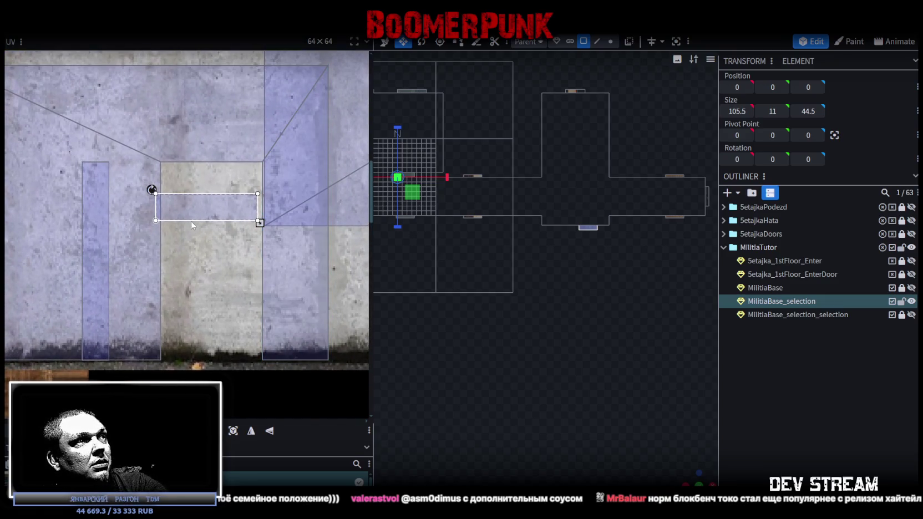
{"action": "left_click_drag", "start_coordinate": [186, 217], "coordinate": [190, 186]}
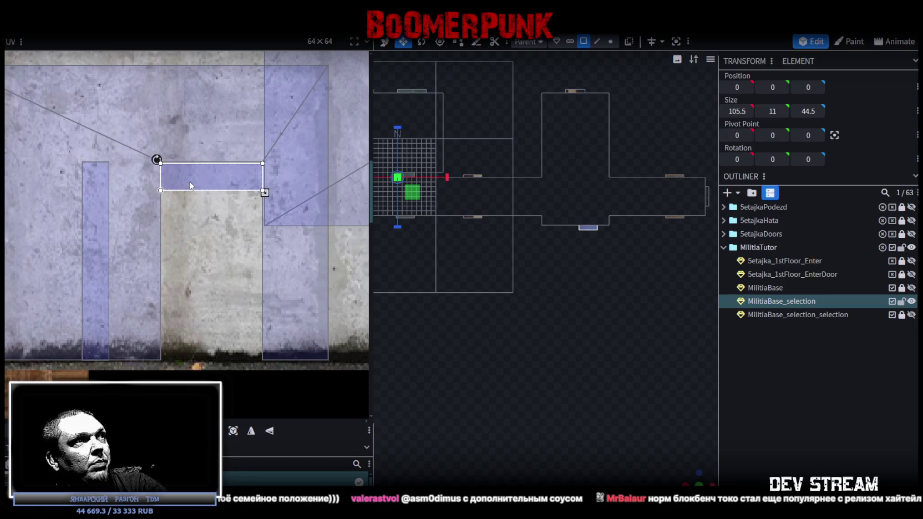
{"action": "left_click_drag", "start_coordinate": [190, 185], "coordinate": [191, 188]}
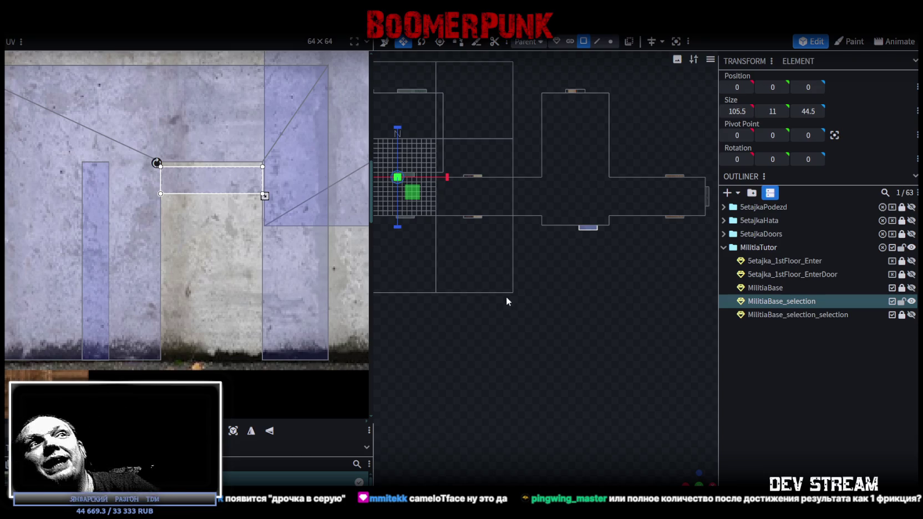
{"action": "scroll", "coordinate": [508, 297], "scroll_direction": "down", "scroll_amount": 2}
{"action": "scroll", "coordinate": [527, 333], "scroll_direction": "down", "scroll_amount": 2}
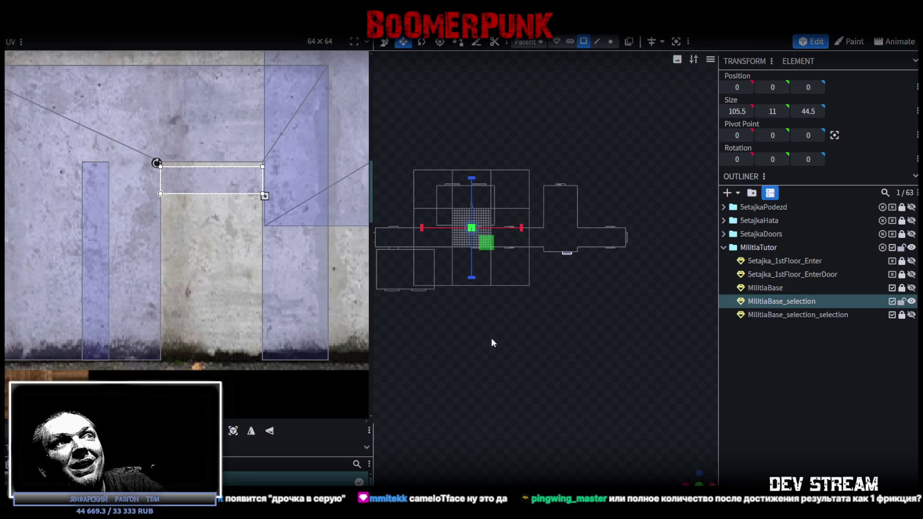
{"action": "left_click_drag", "start_coordinate": [691, 474], "coordinate": [515, 375]}
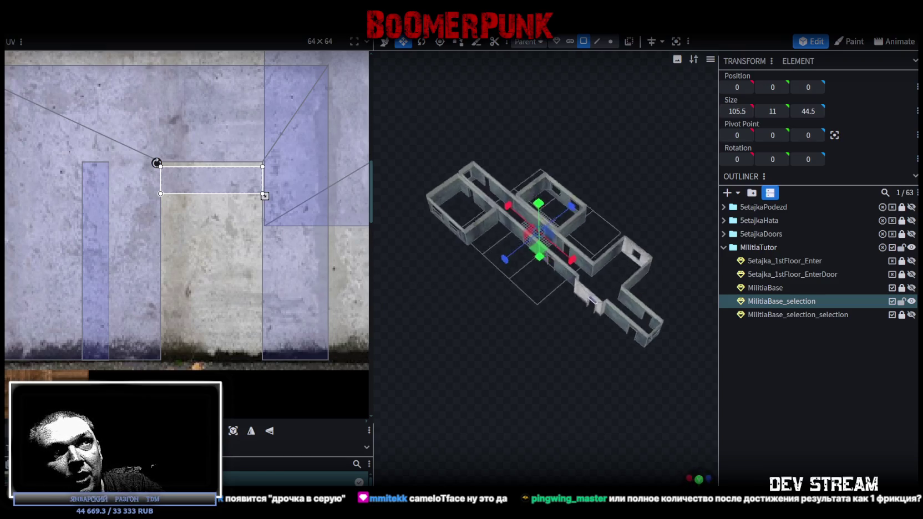
{"action": "scroll", "coordinate": [560, 347], "scroll_direction": "up", "scroll_amount": 3}
{"action": "mouse_move", "coordinate": [560, 347]}
{"action": "left_mouse_down"}
{"action": "mouse_move", "coordinate": [494, 400]}
{"action": "mouse_move", "coordinate": [454, 361]}
{"action": "mouse_move", "coordinate": [575, 361]}
{"action": "mouse_move", "coordinate": [537, 423]}
{"action": "mouse_move", "coordinate": [533, 306]}
{"action": "mouse_move", "coordinate": [550, 315]}
{"action": "left_mouse_up"}
{"action": "scroll", "coordinate": [510, 329], "scroll_direction": "up", "scroll_amount": 3}
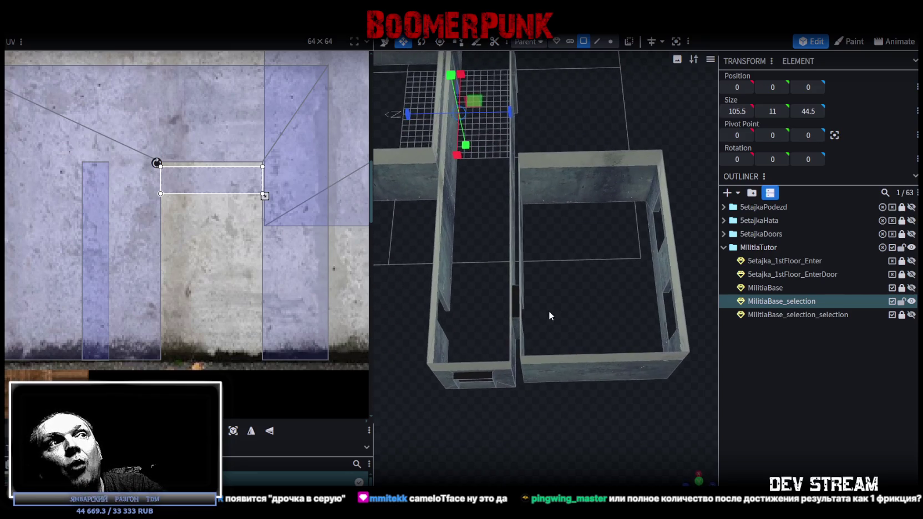
{"action": "left_click", "coordinate": [516, 307]}
{"action": "left_click_drag", "start_coordinate": [615, 311], "coordinate": [546, 296]}
{"action": "scroll", "coordinate": [561, 310], "scroll_direction": "up", "scroll_amount": 5}
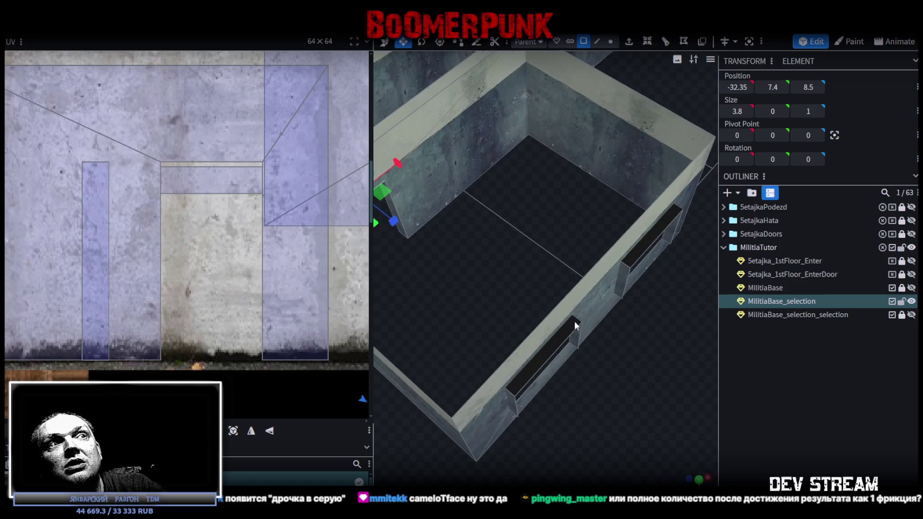
{"action": "left_click", "coordinate": [653, 240]}
{"action": "scroll", "coordinate": [575, 265], "scroll_direction": "down", "scroll_amount": 3}
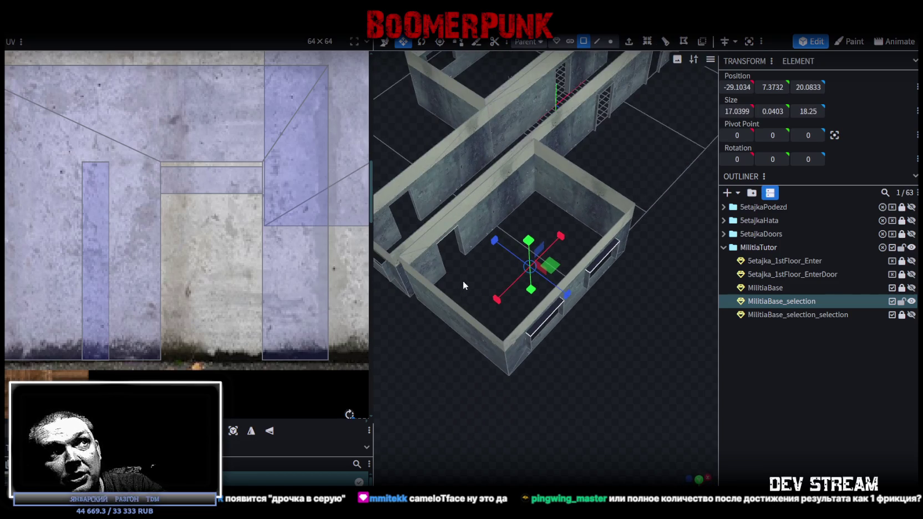
{"action": "left_click_drag", "start_coordinate": [463, 281], "coordinate": [587, 279]}
{"action": "scroll", "coordinate": [587, 278], "scroll_direction": "up", "scroll_amount": 5}
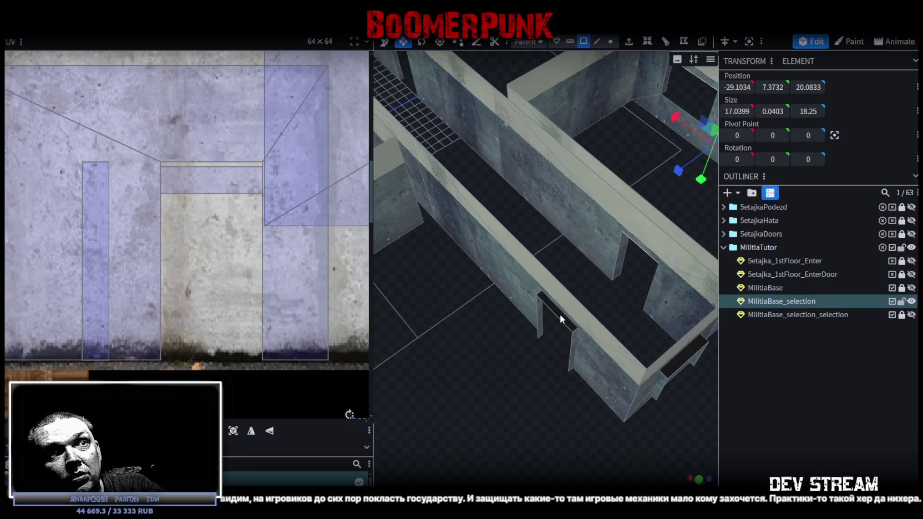
{"action": "left_click", "coordinate": [560, 314]}
{"action": "scroll", "coordinate": [555, 333], "scroll_direction": "down", "scroll_amount": 3}
{"action": "left_click_drag", "start_coordinate": [536, 345], "coordinate": [580, 412]}
{"action": "scroll", "coordinate": [623, 386], "scroll_direction": "up", "scroll_amount": 3}
{"action": "left_click", "coordinate": [601, 298]}
{"action": "left_click_drag", "start_coordinate": [497, 310], "coordinate": [523, 229]}
{"action": "scroll", "coordinate": [516, 280], "scroll_direction": "up", "scroll_amount": 2}
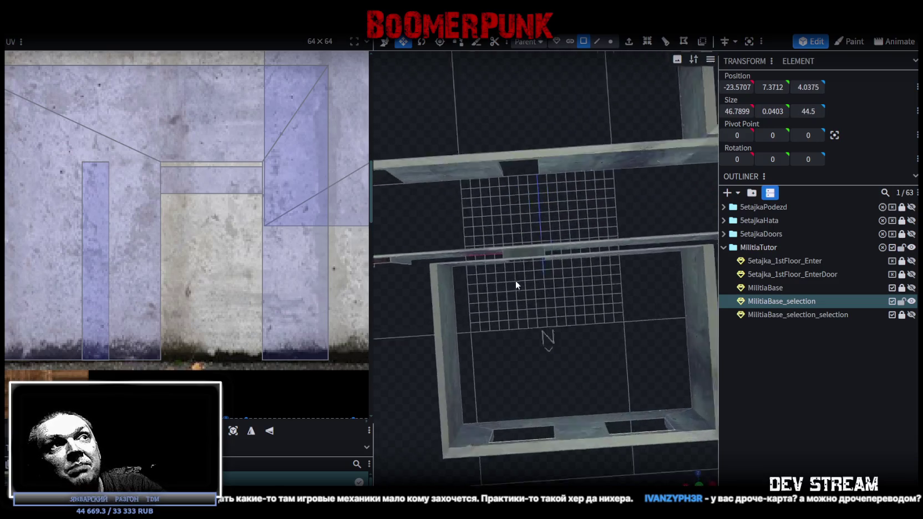
{"action": "scroll", "coordinate": [516, 283], "scroll_direction": "up", "scroll_amount": 2}
{"action": "left_click", "coordinate": [500, 240]}
{"action": "scroll", "coordinate": [543, 376], "scroll_direction": "down", "scroll_amount": 2}
{"action": "mouse_move", "coordinate": [543, 376]}
{"action": "left_mouse_down"}
{"action": "mouse_move", "coordinate": [579, 297]}
{"action": "mouse_move", "coordinate": [519, 313]}
{"action": "left_mouse_up"}
{"action": "left_click", "coordinate": [519, 312]}
{"action": "scroll", "coordinate": [532, 403], "scroll_direction": "up", "scroll_amount": 2}
{"action": "scroll", "coordinate": [506, 332], "scroll_direction": "down", "scroll_amount": 1}
{"action": "left_click", "coordinate": [503, 331]}
{"action": "mouse_move", "coordinate": [543, 361]}
{"action": "left_mouse_down"}
{"action": "mouse_move", "coordinate": [533, 388]}
{"action": "mouse_move", "coordinate": [571, 388]}
{"action": "mouse_move", "coordinate": [642, 312]}
{"action": "left_mouse_up"}
{"action": "mouse_move", "coordinate": [484, 221]}
{"action": "left_mouse_down"}
{"action": "mouse_move", "coordinate": [527, 258]}
{"action": "mouse_move", "coordinate": [732, 256]}
{"action": "left_mouse_up"}
{"action": "left_click", "coordinate": [592, 248]}
{"action": "mouse_move", "coordinate": [511, 330]}
{"action": "left_mouse_down"}
{"action": "mouse_move", "coordinate": [491, 361]}
{"action": "mouse_move", "coordinate": [546, 333]}
{"action": "left_mouse_up"}
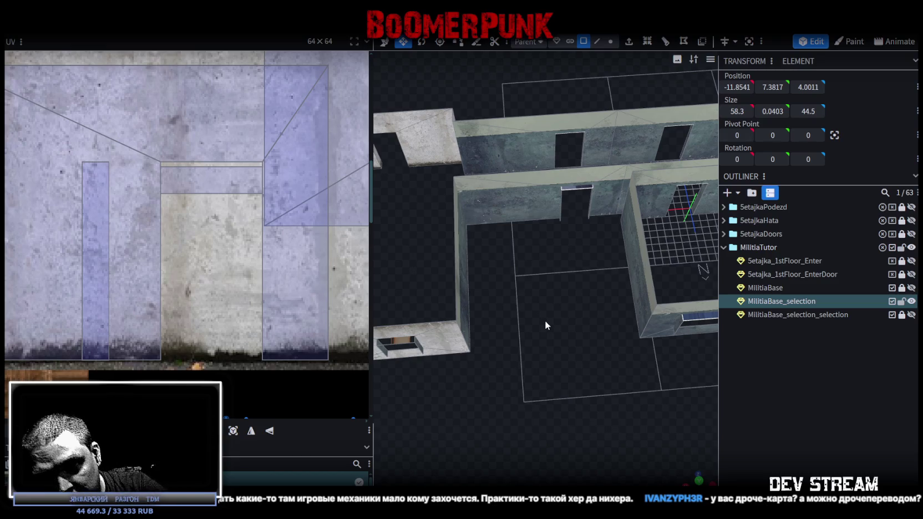
{"action": "mouse_move", "coordinate": [444, 386]}
{"action": "left_mouse_down"}
{"action": "mouse_move", "coordinate": [515, 383]}
{"action": "mouse_move", "coordinate": [532, 423]}
{"action": "mouse_move", "coordinate": [599, 466]}
{"action": "left_mouse_up"}
{"action": "scroll", "coordinate": [532, 422], "scroll_direction": "up", "scroll_amount": 3}
{"action": "left_click", "coordinate": [516, 405]}
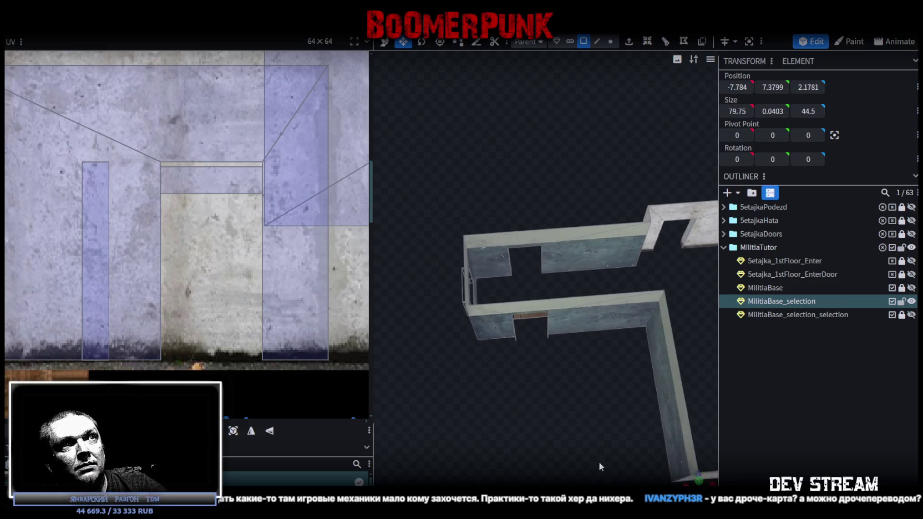
{"action": "left_click", "coordinate": [549, 331]}
{"action": "left_click_drag", "start_coordinate": [549, 331], "coordinate": [567, 406]}
{"action": "scroll", "coordinate": [655, 418], "scroll_direction": "up", "scroll_amount": 3}
{"action": "scroll", "coordinate": [536, 435], "scroll_direction": "up", "scroll_amount": 3}
{"action": "scroll", "coordinate": [602, 404], "scroll_direction": "up", "scroll_amount": 3}
{"action": "left_click", "coordinate": [619, 343]}
{"action": "left_click_drag", "start_coordinate": [619, 343], "coordinate": [571, 271]}
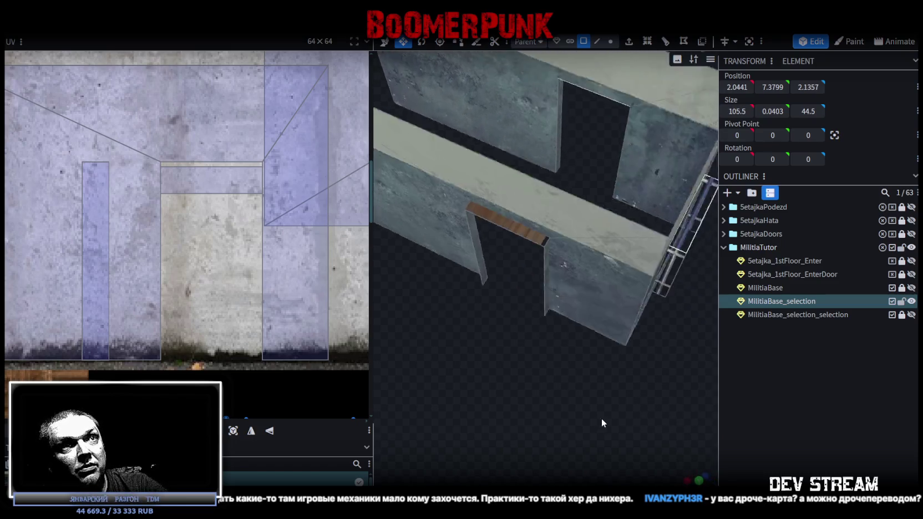
{"action": "left_click", "coordinate": [549, 211]}
{"action": "mouse_move", "coordinate": [548, 211]}
{"action": "left_mouse_down"}
{"action": "mouse_move", "coordinate": [476, 387]}
{"action": "mouse_move", "coordinate": [492, 352]}
{"action": "mouse_move", "coordinate": [509, 392]}
{"action": "mouse_move", "coordinate": [577, 402]}
{"action": "mouse_move", "coordinate": [572, 436]}
{"action": "mouse_move", "coordinate": [542, 456]}
{"action": "mouse_move", "coordinate": [545, 413]}
{"action": "mouse_move", "coordinate": [582, 393]}
{"action": "mouse_move", "coordinate": [516, 394]}
{"action": "mouse_move", "coordinate": [631, 398]}
{"action": "mouse_move", "coordinate": [591, 403]}
{"action": "mouse_move", "coordinate": [621, 414]}
{"action": "left_mouse_up"}
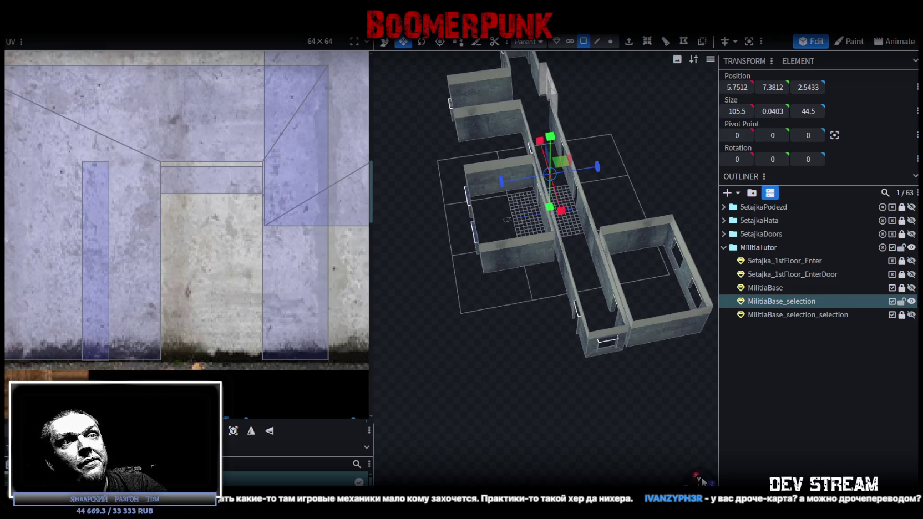
Snap the viewport to top view and centre the atlas's concrete section in the UV editor.
{"action": "left_click", "coordinate": [698, 478]}
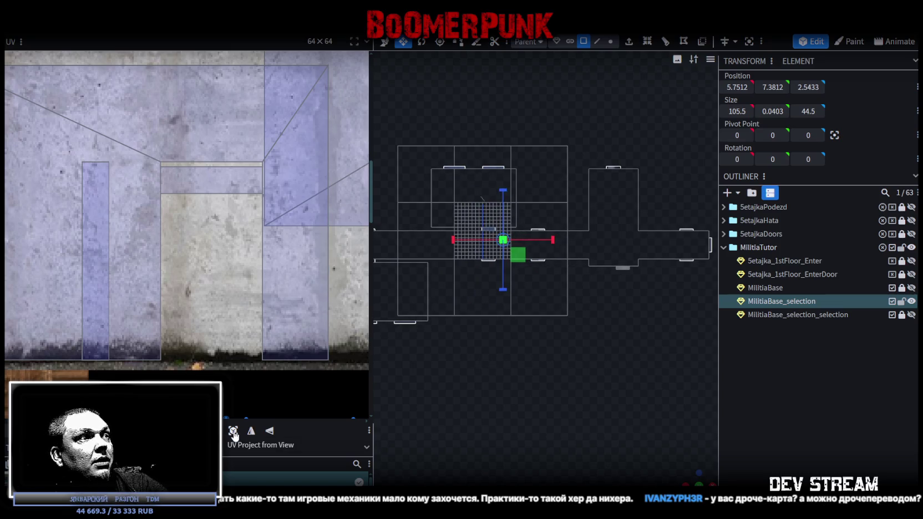
{"action": "scroll", "coordinate": [194, 249], "scroll_direction": "down", "scroll_amount": 3}
{"action": "scroll", "coordinate": [194, 251], "scroll_direction": "down", "scroll_amount": 3}
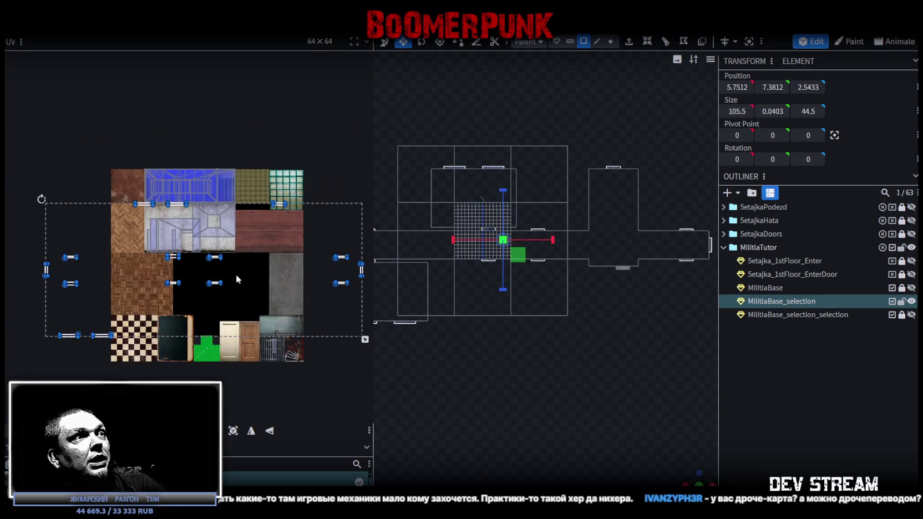
{"action": "scroll", "coordinate": [234, 277], "scroll_direction": "up", "scroll_amount": 2}
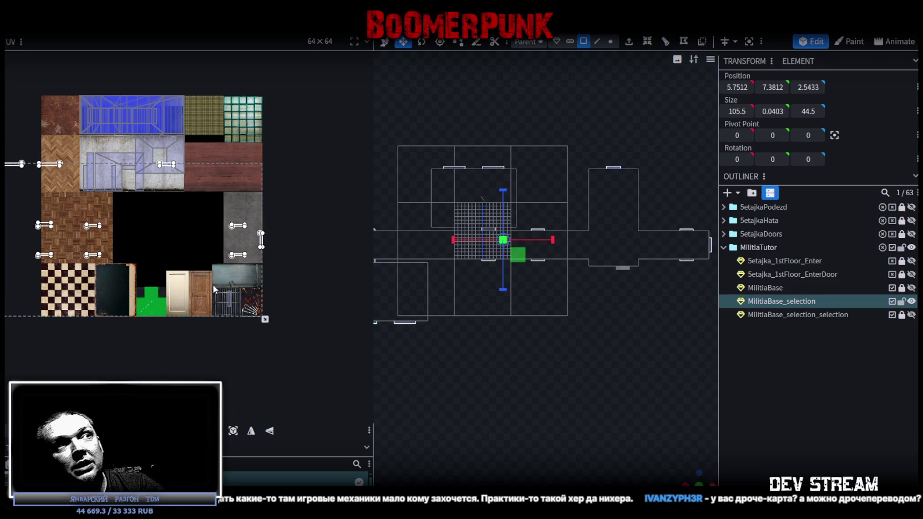
{"action": "middle_click_drag", "start_coordinate": [214, 289], "coordinate": [271, 295]}
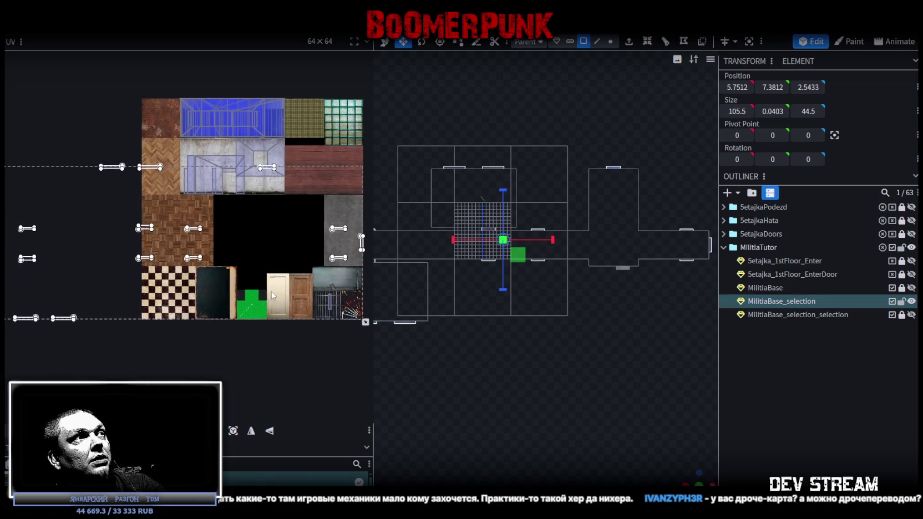
{"action": "middle_click_drag", "start_coordinate": [271, 295], "coordinate": [233, 292]}
{"action": "scroll", "coordinate": [214, 166], "scroll_direction": "up", "scroll_amount": 3}
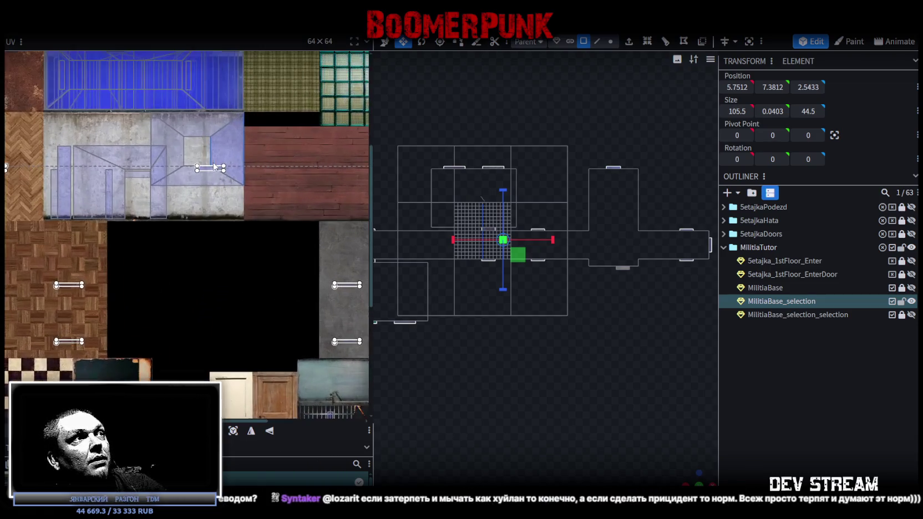
{"action": "scroll", "coordinate": [215, 167], "scroll_direction": "up", "scroll_amount": 2}
{"action": "middle_click_drag", "start_coordinate": [231, 242], "coordinate": [265, 286]}
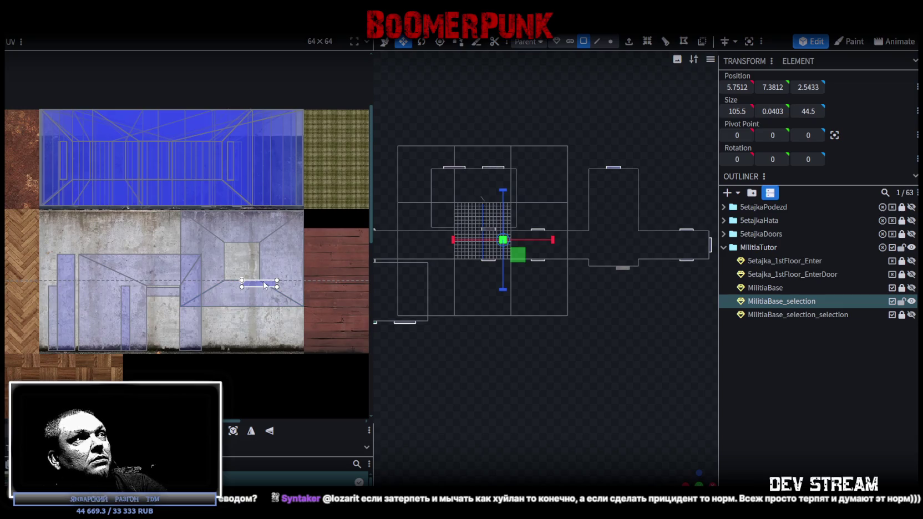
Move the selected UV face onto the upper concrete trapezoid and select its left edge.
{"action": "left_click_drag", "start_coordinate": [265, 286], "coordinate": [237, 136]}
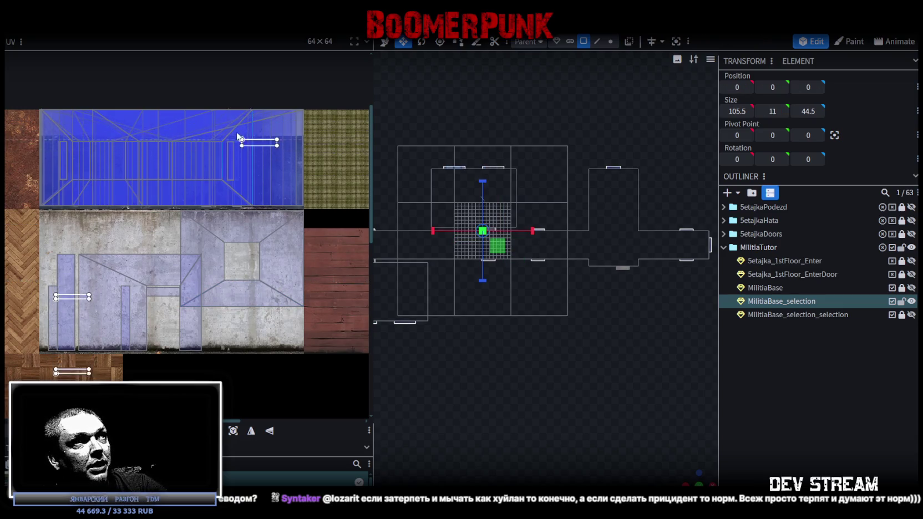
{"action": "mouse_move", "coordinate": [237, 136]}
{"action": "left_mouse_down"}
{"action": "mouse_move", "coordinate": [221, 264]}
{"action": "mouse_move", "coordinate": [235, 356]}
{"action": "left_mouse_up"}
{"action": "scroll", "coordinate": [262, 347], "scroll_direction": "down", "scroll_amount": 4}
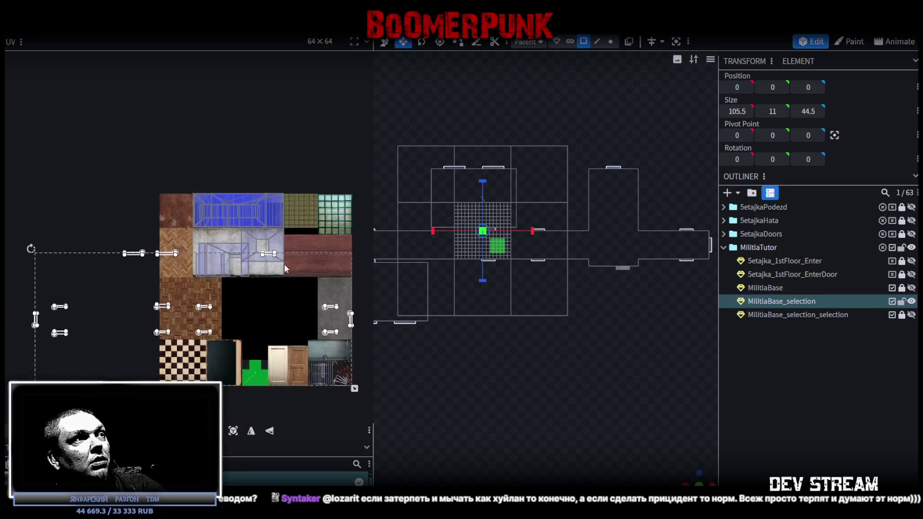
{"action": "scroll", "coordinate": [304, 262], "scroll_direction": "up", "scroll_amount": 3}
{"action": "scroll", "coordinate": [304, 262], "scroll_direction": "down", "scroll_amount": 2}
{"action": "scroll", "coordinate": [280, 277], "scroll_direction": "up", "scroll_amount": 2}
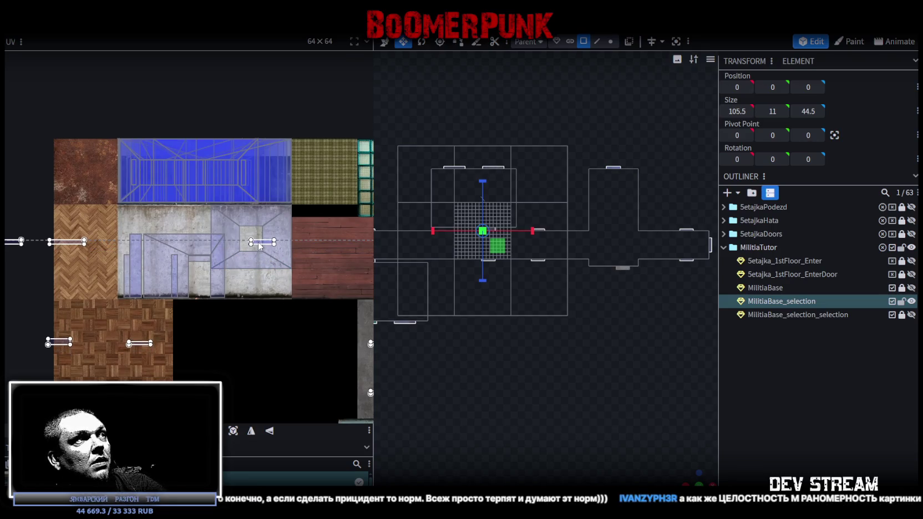
{"action": "scroll", "coordinate": [240, 305], "scroll_direction": "down", "scroll_amount": 2}
{"action": "scroll", "coordinate": [240, 305], "scroll_direction": "up", "scroll_amount": 1}
{"action": "scroll", "coordinate": [228, 222], "scroll_direction": "up", "scroll_amount": 2}
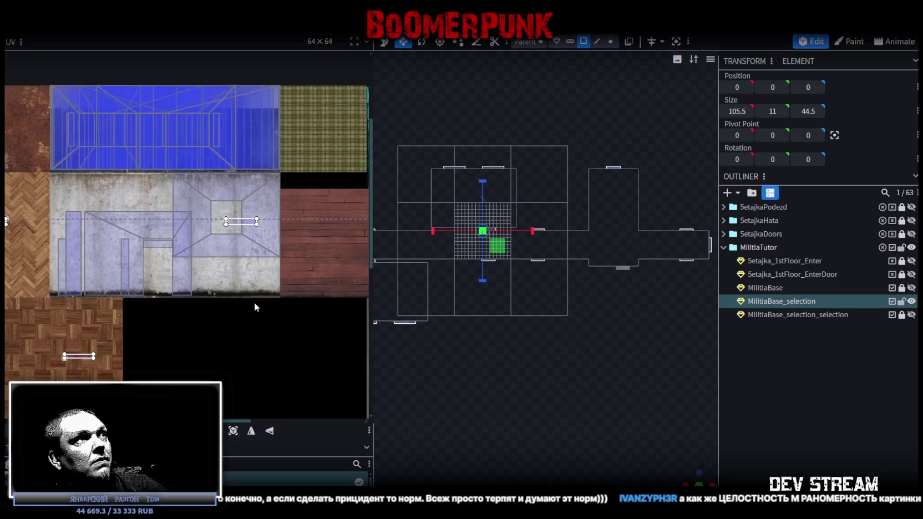
{"action": "left_click_drag", "start_coordinate": [222, 208], "coordinate": [236, 229]}
{"action": "scroll", "coordinate": [236, 229], "scroll_direction": "down", "scroll_amount": 1}
{"action": "scroll", "coordinate": [239, 266], "scroll_direction": "up", "scroll_amount": 1}
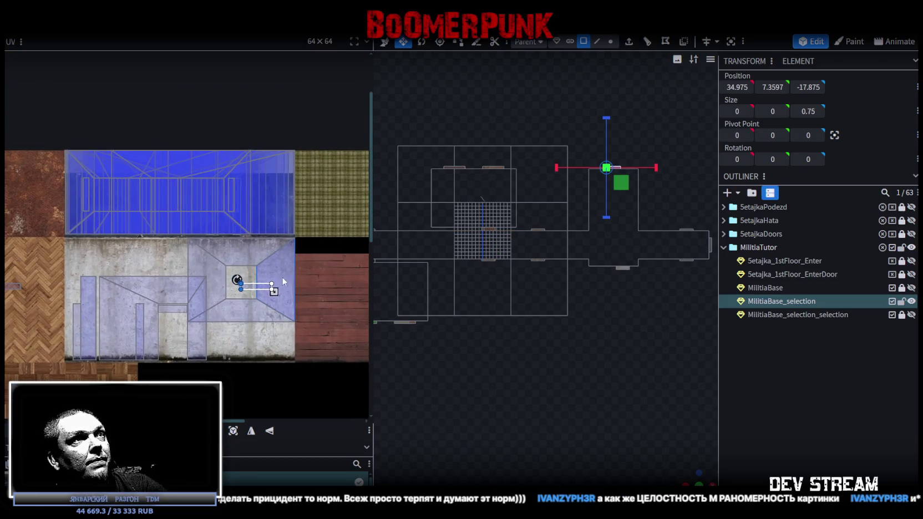
{"action": "scroll", "coordinate": [651, 454], "scroll_direction": "up", "scroll_amount": 1}
Orbit to a perspective view of the walls and box-select the UV faces on the grey concrete tile.
{"action": "left_click_drag", "start_coordinate": [651, 454], "coordinate": [572, 462]}
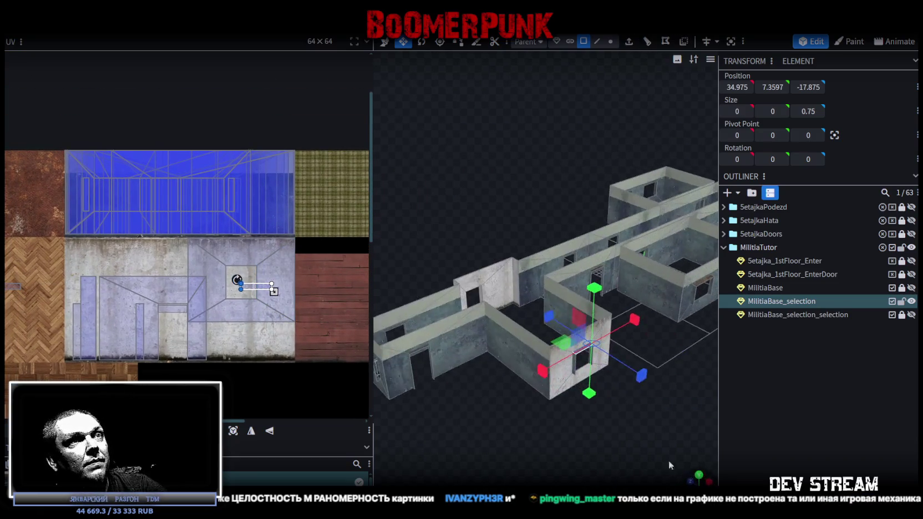
{"action": "scroll", "coordinate": [572, 462], "scroll_direction": "up", "scroll_amount": 3}
{"action": "scroll", "coordinate": [248, 272], "scroll_direction": "up", "scroll_amount": 2}
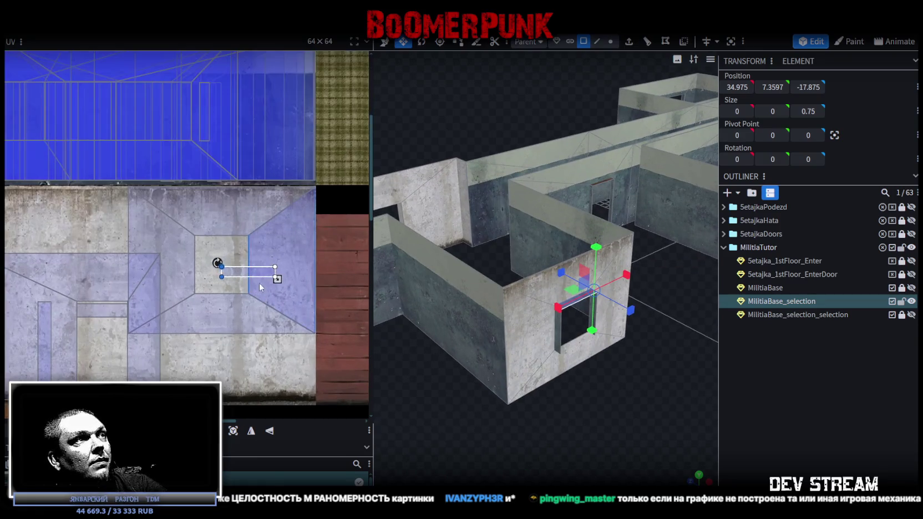
{"action": "scroll", "coordinate": [248, 273], "scroll_direction": "down", "scroll_amount": 3}
{"action": "scroll", "coordinate": [244, 272], "scroll_direction": "down", "scroll_amount": 3}
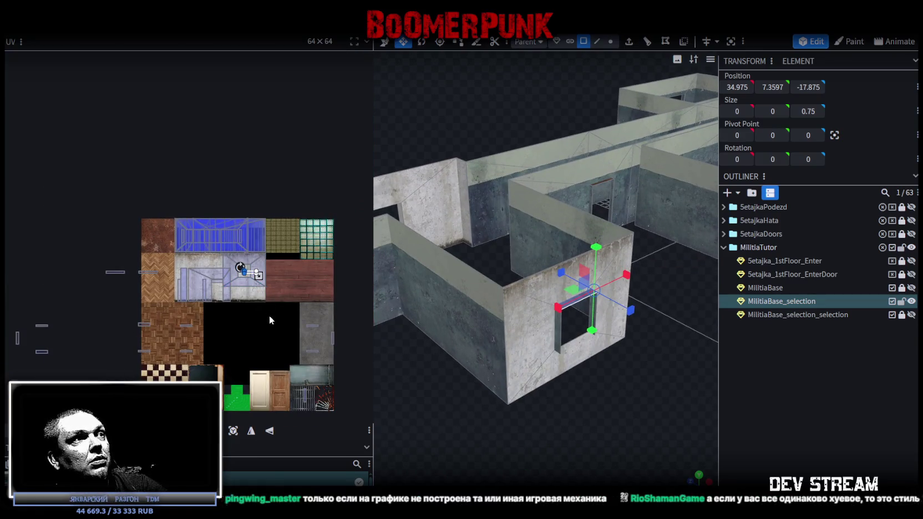
{"action": "left_click_drag", "start_coordinate": [274, 265], "coordinate": [361, 392]}
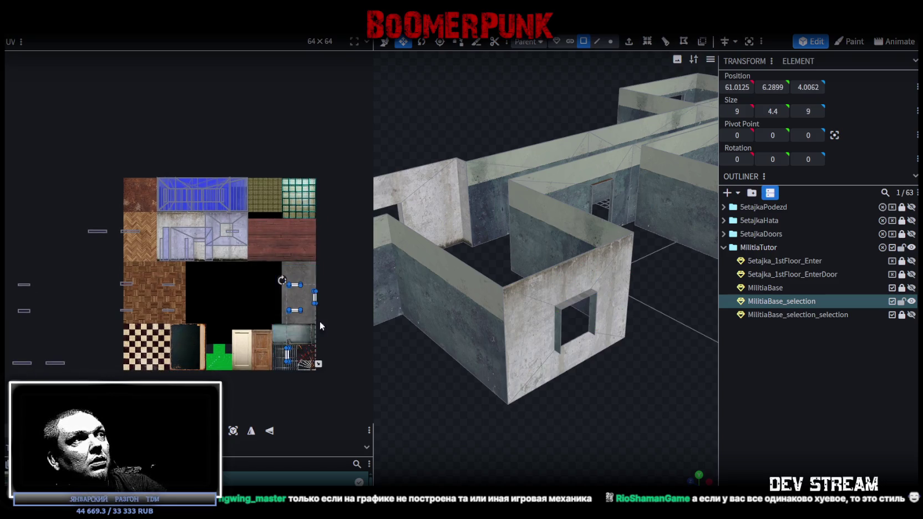
{"action": "scroll", "coordinate": [333, 314], "scroll_direction": "up", "scroll_amount": 3}
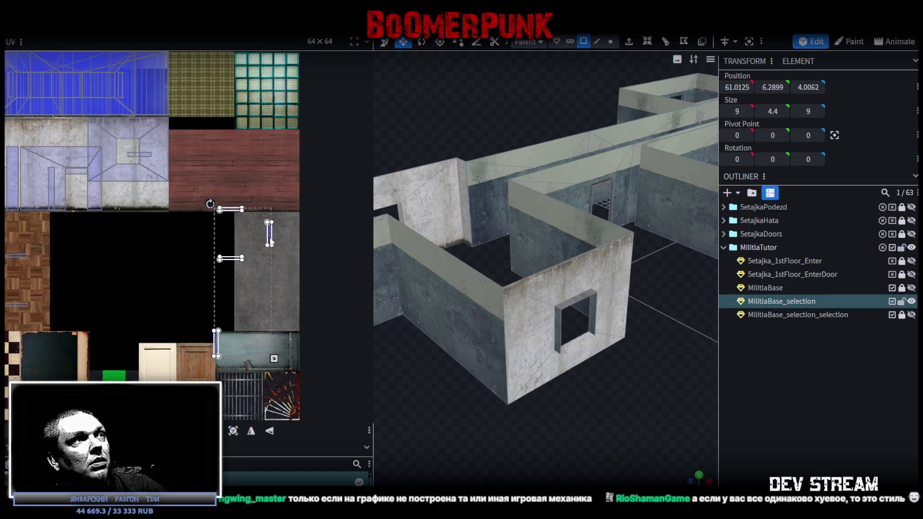
{"action": "scroll", "coordinate": [297, 288], "scroll_direction": "down", "scroll_amount": 3}
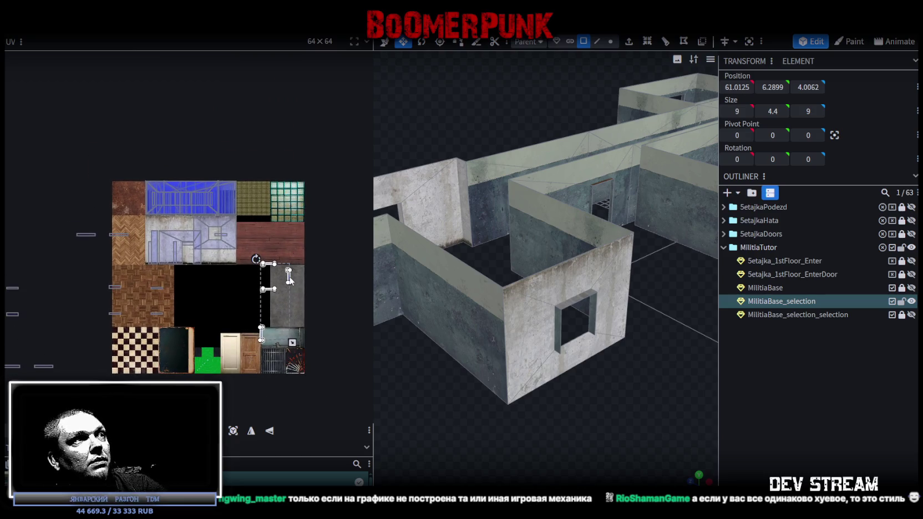
Rotate the selected UV face and move it onto the blue tile.
{"action": "right_click", "coordinate": [290, 280]}
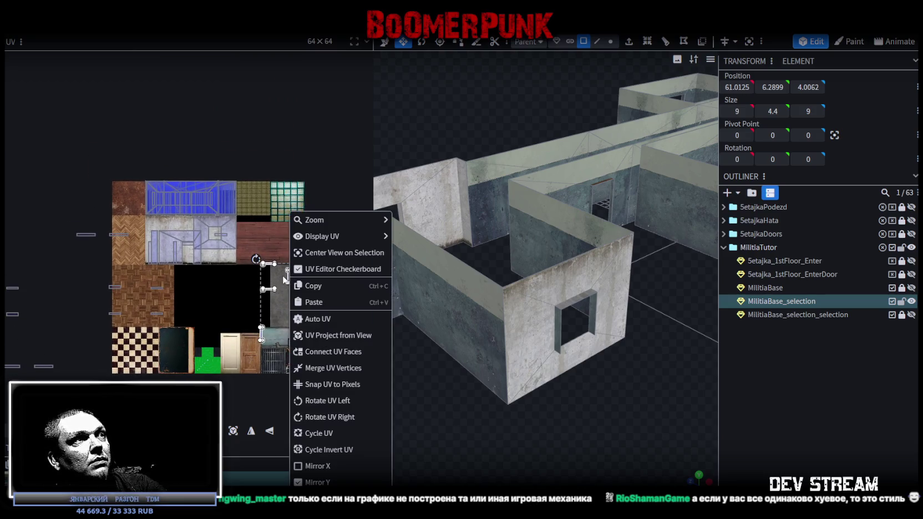
{"action": "left_click", "coordinate": [272, 293]}
{"action": "right_click", "coordinate": [237, 294]}
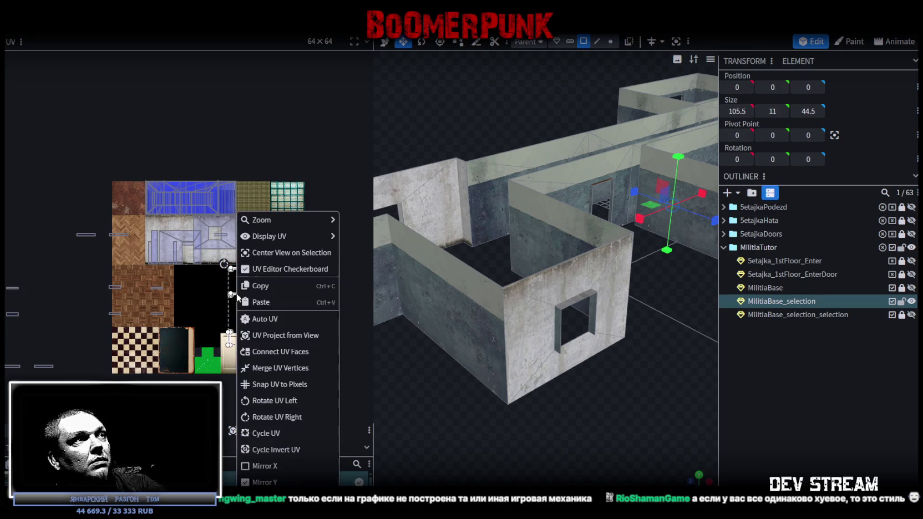
{"action": "left_click", "coordinate": [275, 400]}
{"action": "mouse_move", "coordinate": [221, 290]}
{"action": "left_mouse_down"}
{"action": "mouse_move", "coordinate": [163, 189]}
{"action": "mouse_move", "coordinate": [237, 308]}
{"action": "left_mouse_up"}
{"action": "scroll", "coordinate": [238, 308], "scroll_direction": "up", "scroll_amount": 3}
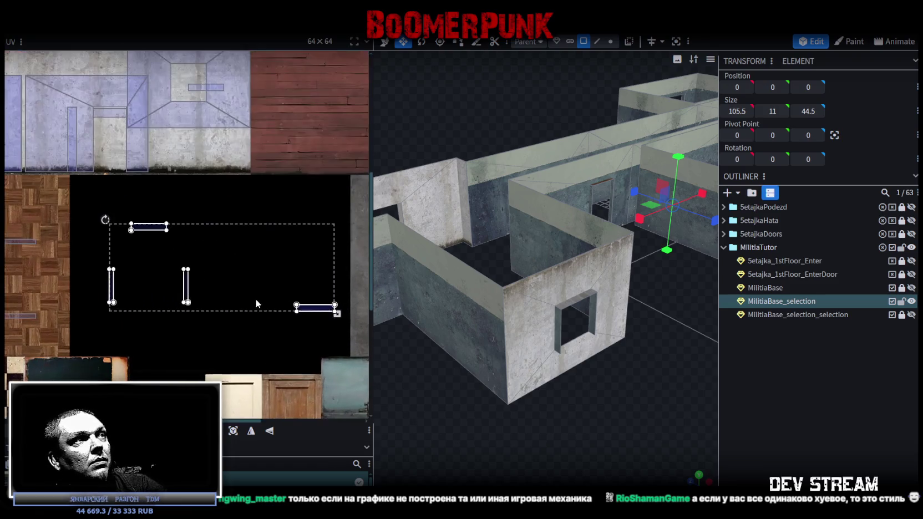
Move one thin horizontal edge face's UV onto the blue tile.
{"action": "left_click", "coordinate": [148, 227]}
{"action": "scroll", "coordinate": [214, 252], "scroll_direction": "down", "scroll_amount": 3}
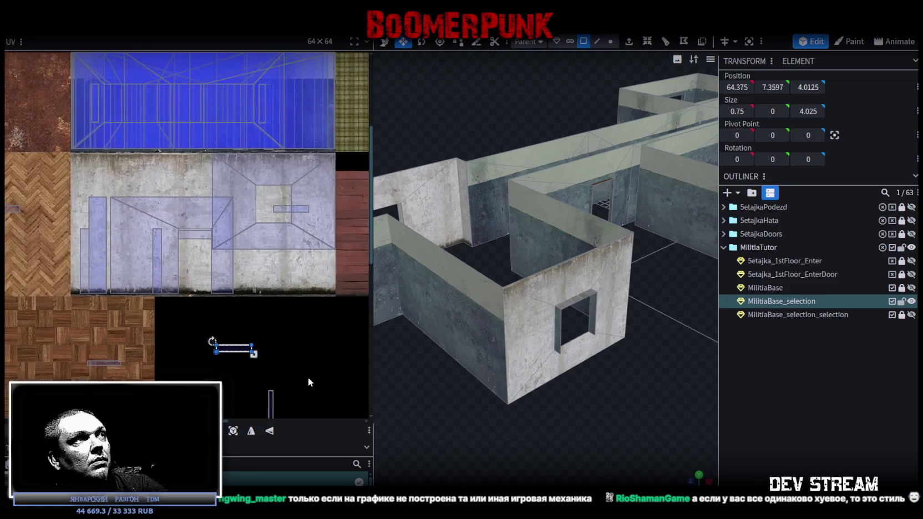
{"action": "mouse_move", "coordinate": [232, 347]}
{"action": "left_mouse_down"}
{"action": "mouse_move", "coordinate": [144, 149]}
{"action": "mouse_move", "coordinate": [144, 108]}
{"action": "left_mouse_up"}
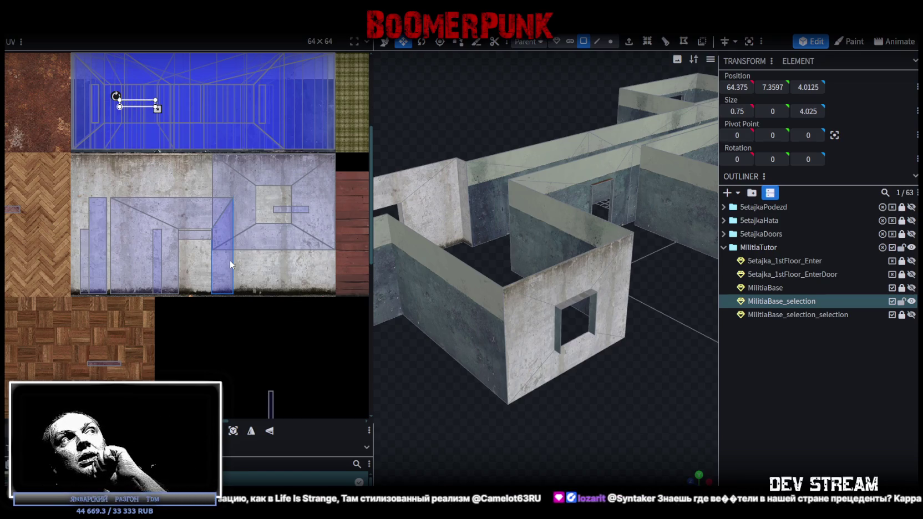
Place the thin vertical face and another small edge face into the blue tile's top-right area.
{"action": "scroll", "coordinate": [257, 309], "scroll_direction": "down", "scroll_amount": 1}
{"action": "mouse_move", "coordinate": [255, 382]}
{"action": "left_mouse_down"}
{"action": "mouse_move", "coordinate": [228, 91]}
{"action": "mouse_move", "coordinate": [217, 80]}
{"action": "mouse_move", "coordinate": [185, 268]}
{"action": "mouse_move", "coordinate": [176, 93]}
{"action": "left_mouse_up"}
{"action": "scroll", "coordinate": [227, 294], "scroll_direction": "down", "scroll_amount": 3}
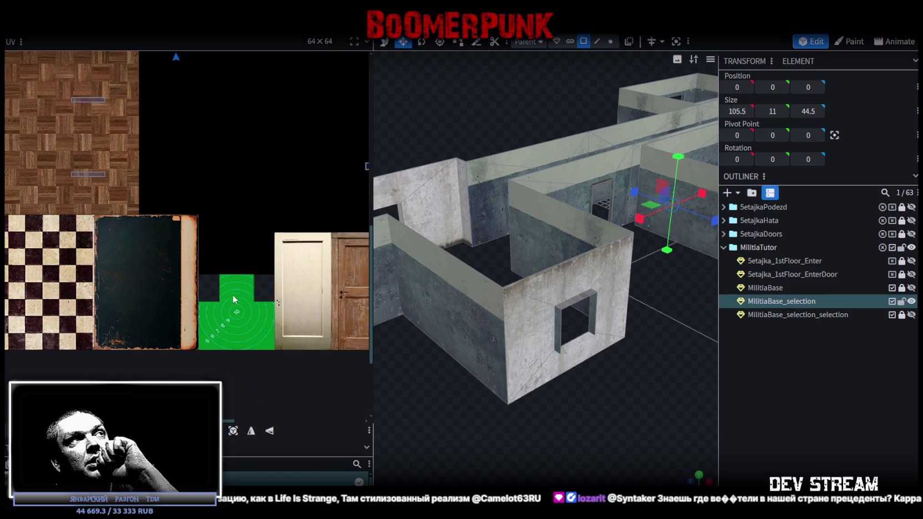
{"action": "scroll", "coordinate": [232, 301], "scroll_direction": "up", "scroll_amount": 3}
{"action": "scroll", "coordinate": [211, 300], "scroll_direction": "right", "scroll_amount": 5}
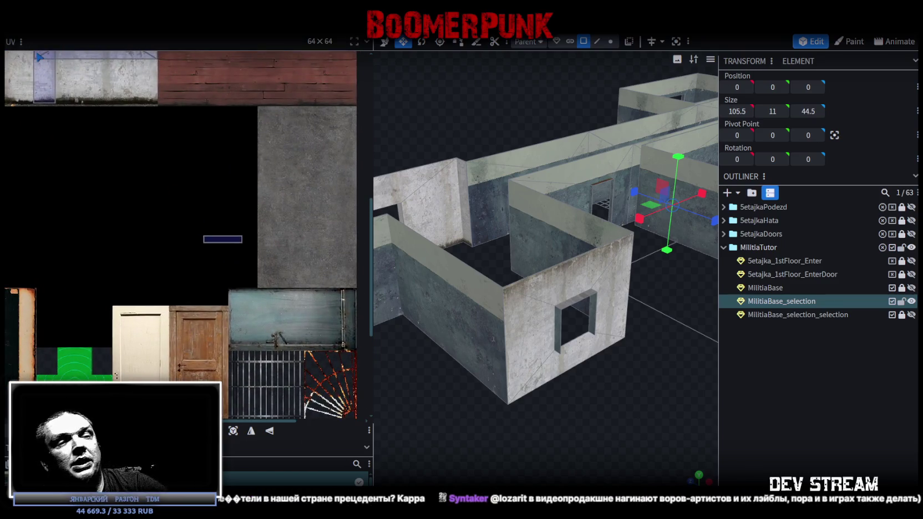
{"action": "scroll", "coordinate": [233, 333], "scroll_direction": "down", "scroll_amount": 3}
{"action": "left_click", "coordinate": [239, 356]}
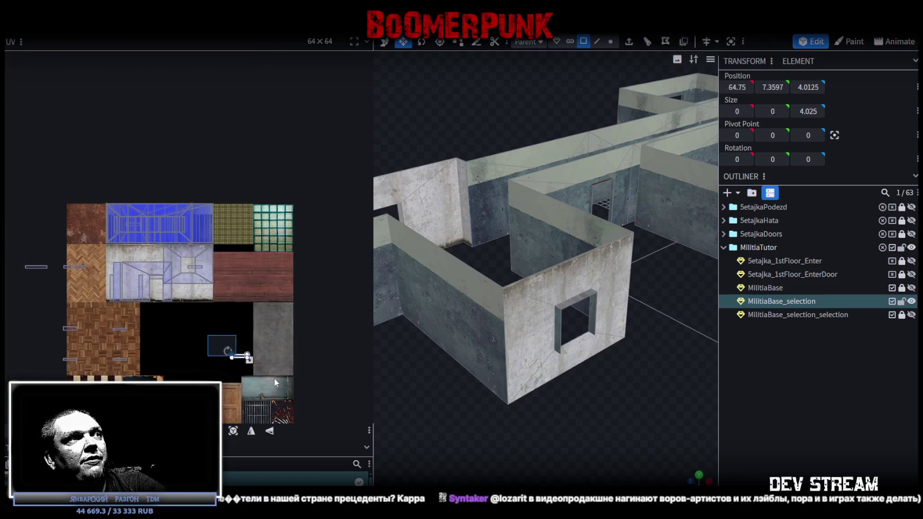
{"action": "left_click_drag", "start_coordinate": [239, 352], "coordinate": [200, 224]}
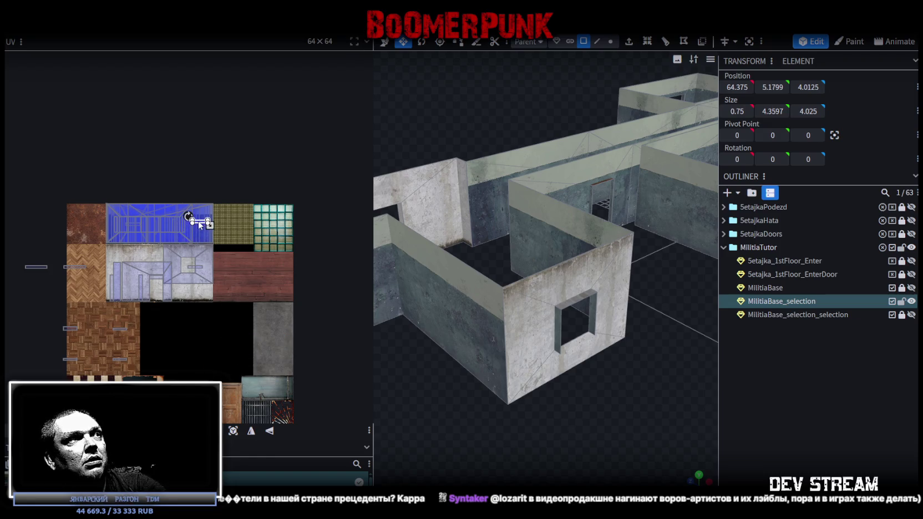
{"action": "scroll", "coordinate": [202, 226], "scroll_direction": "up", "scroll_amount": 2}
{"action": "scroll", "coordinate": [202, 226], "scroll_direction": "up", "scroll_amount": 3}
{"action": "left_click_drag", "start_coordinate": [184, 174], "coordinate": [194, 192]}
{"action": "scroll", "coordinate": [133, 279], "scroll_direction": "down", "scroll_amount": 3}
Move the stray edge face left of the atlas into the blue tile, then switch to Unity.
{"action": "middle_click_drag", "start_coordinate": [133, 279], "coordinate": [379, 226]}
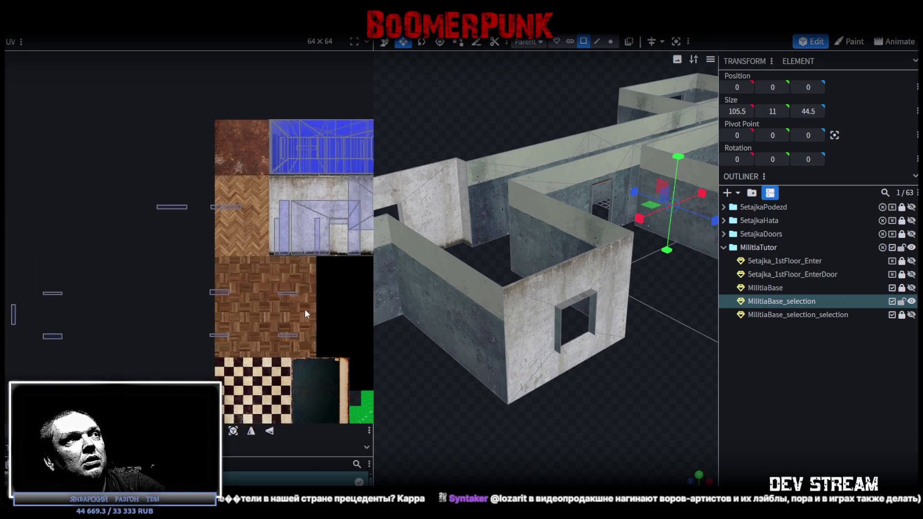
{"action": "middle_click_drag", "start_coordinate": [305, 314], "coordinate": [281, 252]}
{"action": "left_click_drag", "start_coordinate": [300, 302], "coordinate": [163, 215]}
{"action": "mouse_move", "coordinate": [267, 261]}
{"action": "left_mouse_down"}
{"action": "mouse_move", "coordinate": [111, 230]}
{"action": "mouse_move", "coordinate": [237, 124]}
{"action": "left_mouse_up"}
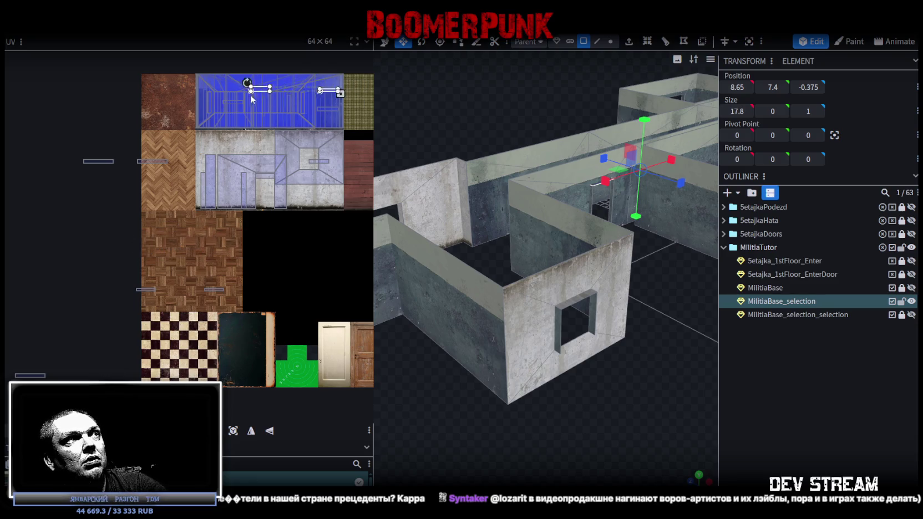
{"action": "mouse_move", "coordinate": [267, 308]}
{"action": "left_mouse_down"}
{"action": "mouse_move", "coordinate": [111, 275]}
{"action": "mouse_move", "coordinate": [254, 102]}
{"action": "left_mouse_up"}
{"action": "scroll", "coordinate": [241, 206], "scroll_direction": "down", "scroll_amount": 2}
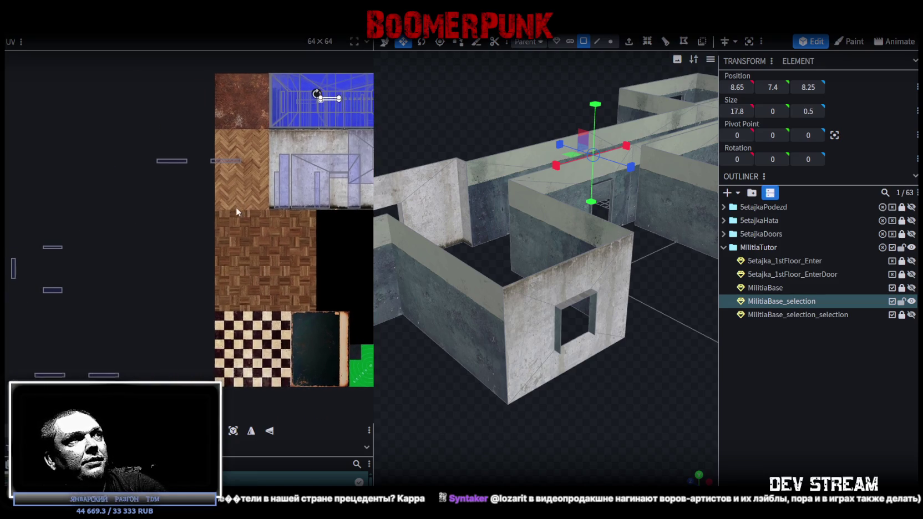
{"action": "scroll", "coordinate": [243, 183], "scroll_direction": "down", "scroll_amount": 2}
{"action": "left_click_drag", "start_coordinate": [244, 175], "coordinate": [144, 136]}
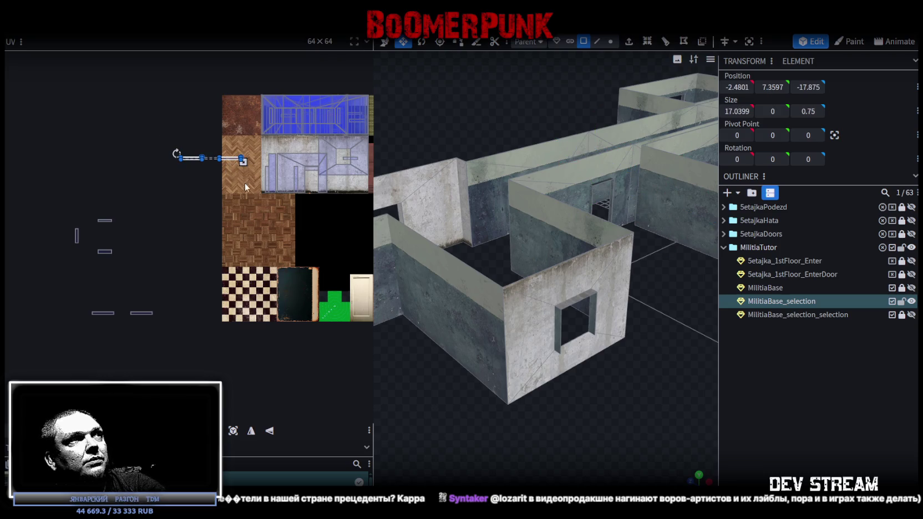
{"action": "middle_click_drag", "start_coordinate": [244, 183], "coordinate": [165, 202]}
{"action": "left_click_drag", "start_coordinate": [159, 191], "coordinate": [263, 159]}
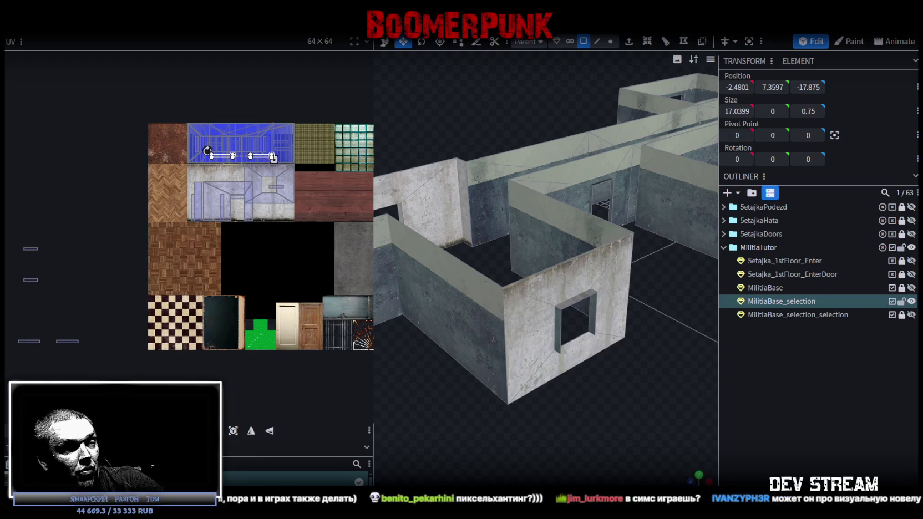
{"action": "key", "text": "alt+Tab"}
{"action": "mouse_move", "coordinate": [392, 247]}
{"action": "right_mouse_down"}
{"action": "mouse_move", "coordinate": [253, 140]}
{"action": "mouse_move", "coordinate": [675, 216]}
{"action": "right_mouse_up"}
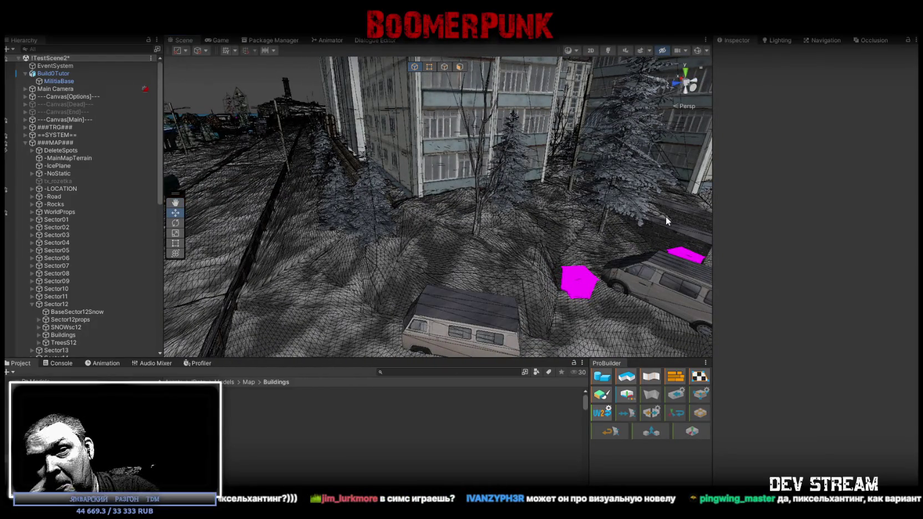
{"action": "mouse_move", "coordinate": [664, 216]}
{"action": "right_mouse_down"}
{"action": "mouse_move", "coordinate": [440, 231]}
{"action": "mouse_move", "coordinate": [691, 213]}
{"action": "right_mouse_up"}
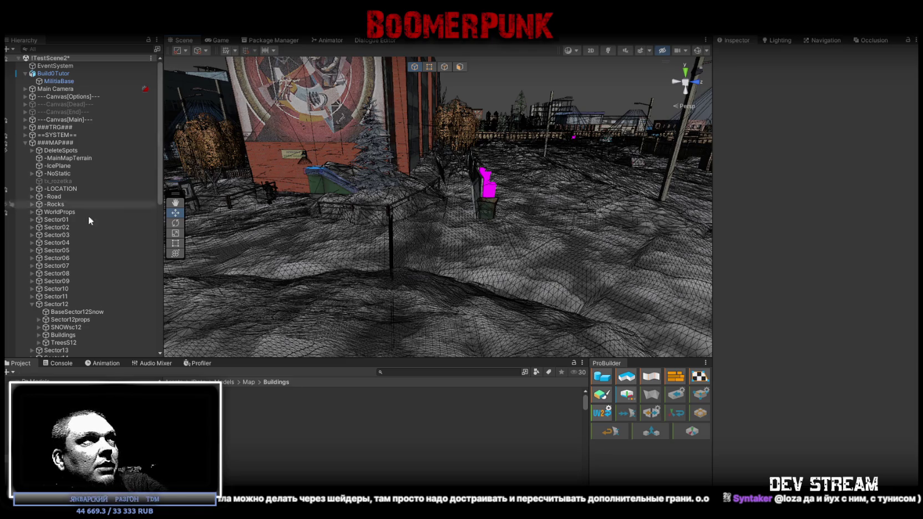
Fold up the Sector12 hierarchy group in Unity, then Alt+Tab back to Blockbench.
{"action": "scroll", "coordinate": [57, 231], "scroll_direction": "down", "scroll_amount": 5}
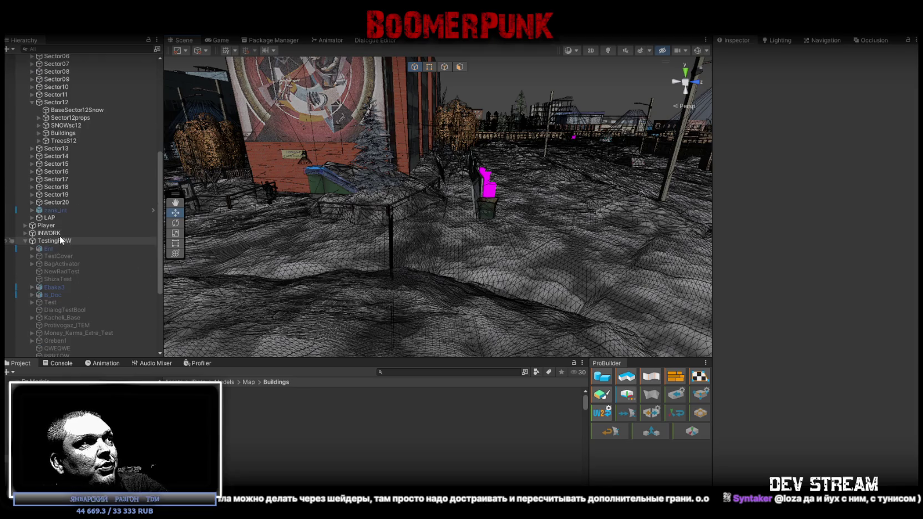
{"action": "left_click", "coordinate": [31, 102]}
{"action": "scroll", "coordinate": [90, 208], "scroll_direction": "down", "scroll_amount": 2}
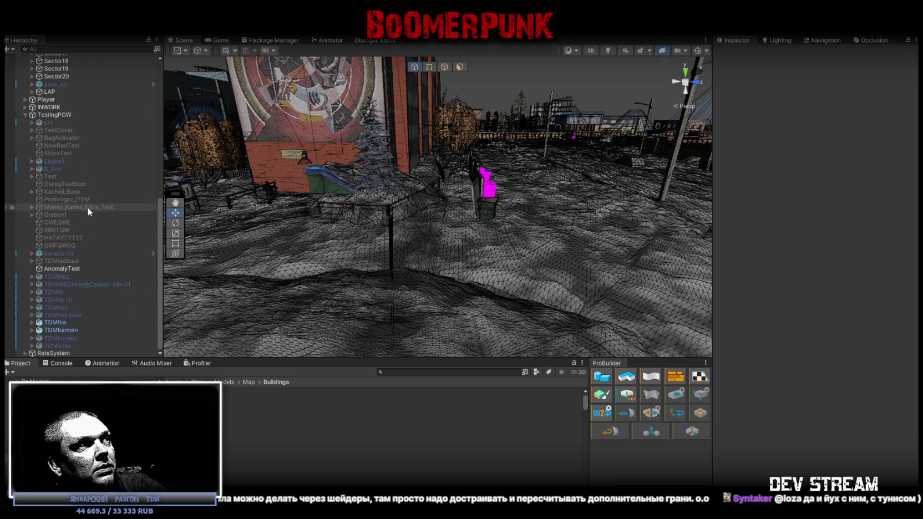
{"action": "right_click_drag", "start_coordinate": [512, 226], "coordinate": [518, 263]}
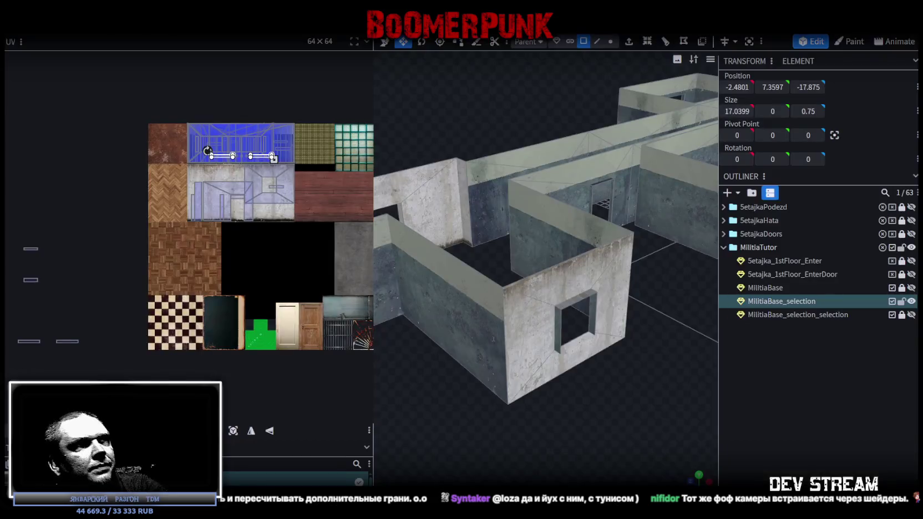
{"action": "key", "text": "alt+Tab"}
{"action": "mouse_move", "coordinate": [628, 304]}
{"action": "left_mouse_down"}
{"action": "mouse_move", "coordinate": [652, 344]}
{"action": "mouse_move", "coordinate": [687, 357]}
{"action": "mouse_move", "coordinate": [635, 397]}
{"action": "left_mouse_up"}
Select the back and opposite interior wall faces and move their UVs onto the concrete tile.
{"action": "scroll", "coordinate": [635, 397], "scroll_direction": "up", "scroll_amount": 3}
{"action": "left_click", "coordinate": [587, 226]}
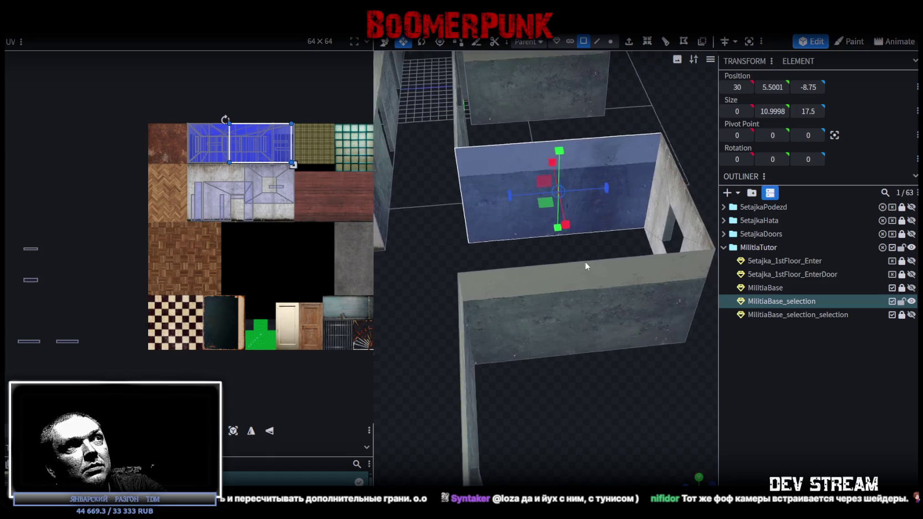
{"action": "left_click", "coordinate": [572, 330], "text": "shift"}
{"action": "left_click_drag", "start_coordinate": [256, 196], "coordinate": [261, 199]}
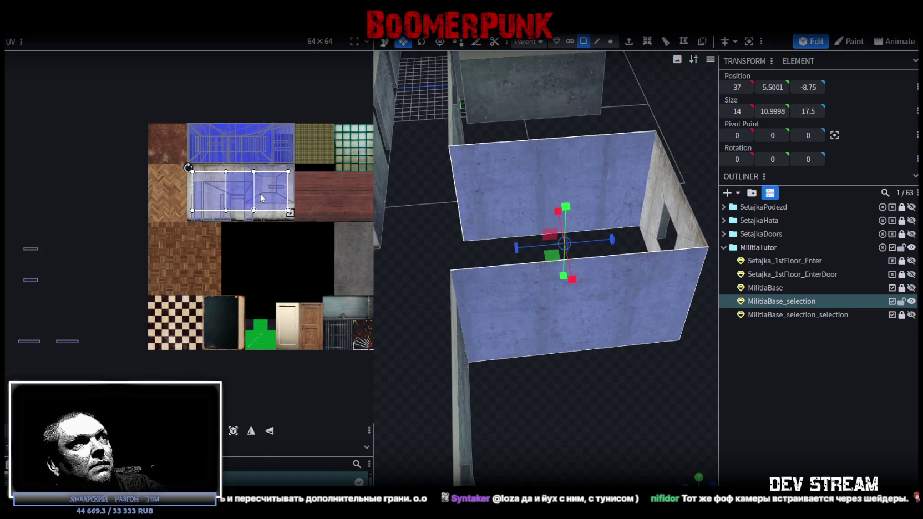
Select the large combined UV island and check its placement on the concrete tile.
{"action": "scroll", "coordinate": [211, 165], "scroll_direction": "up", "scroll_amount": 5}
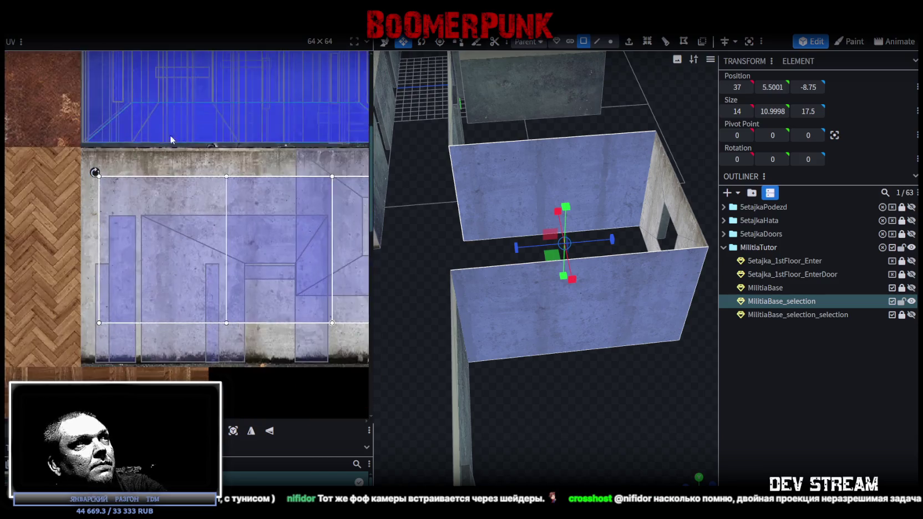
{"action": "left_click", "coordinate": [119, 252]}
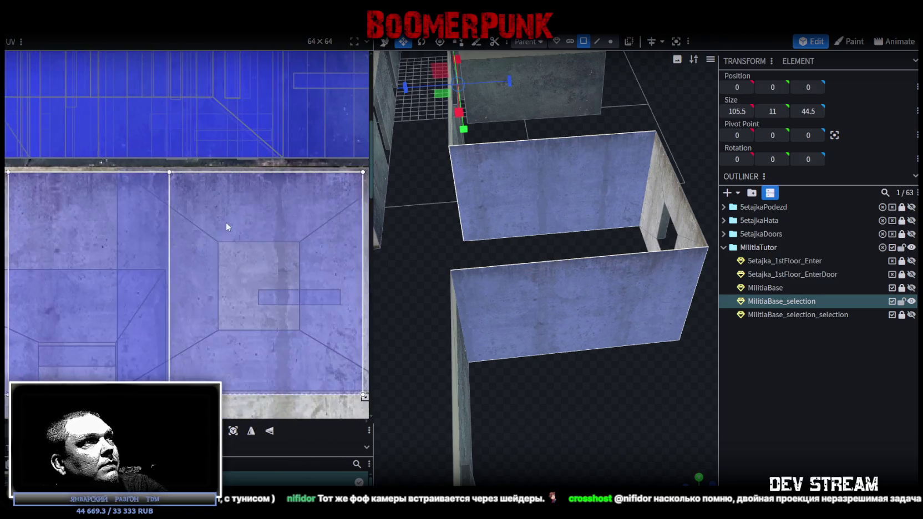
{"action": "scroll", "coordinate": [169, 215], "scroll_direction": "down", "scroll_amount": 3}
{"action": "scroll", "coordinate": [173, 216], "scroll_direction": "up", "scroll_amount": 3}
{"action": "scroll", "coordinate": [174, 229], "scroll_direction": "up", "scroll_amount": 3}
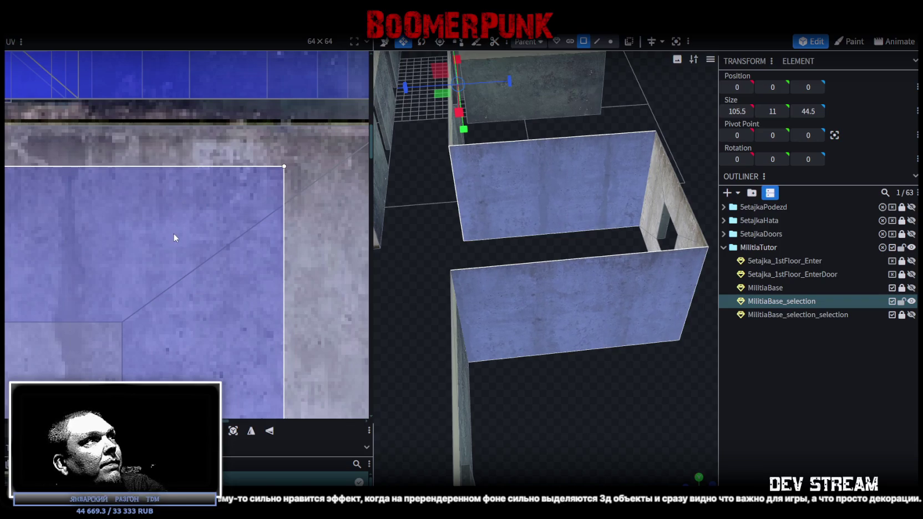
{"action": "scroll", "coordinate": [65, 181], "scroll_direction": "up", "scroll_amount": 2}
{"action": "scroll", "coordinate": [186, 265], "scroll_direction": "up", "scroll_amount": 1}
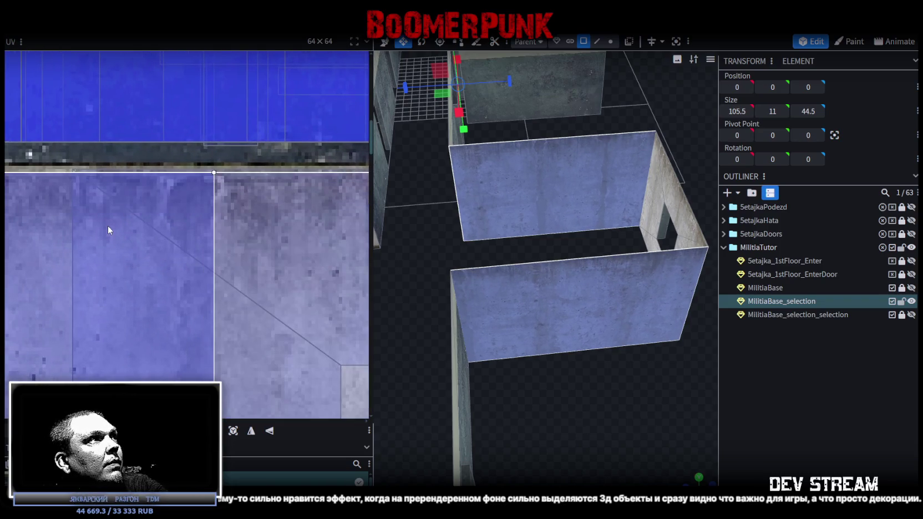
{"action": "scroll", "coordinate": [141, 233], "scroll_direction": "down", "scroll_amount": 2}
{"action": "scroll", "coordinate": [133, 229], "scroll_direction": "up", "scroll_amount": 1}
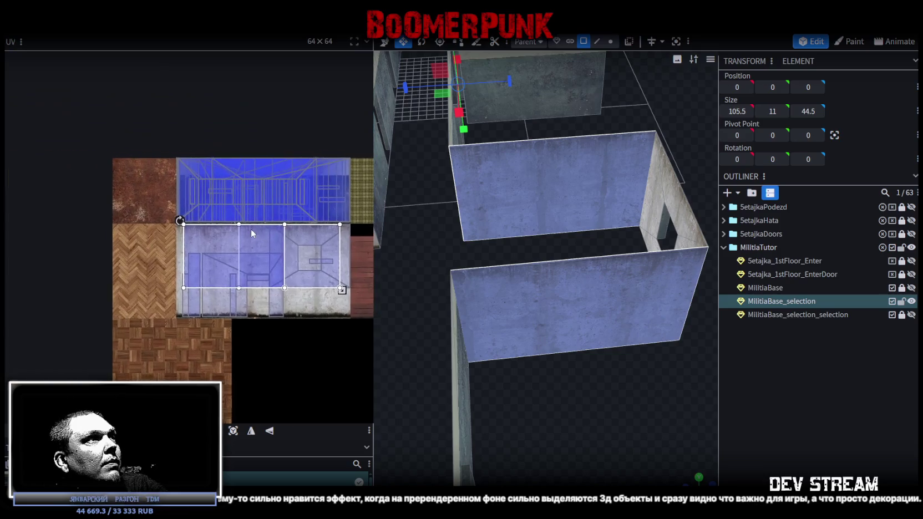
{"action": "scroll", "coordinate": [192, 245], "scroll_direction": "up", "scroll_amount": 2}
{"action": "scroll", "coordinate": [206, 272], "scroll_direction": "up", "scroll_amount": 2}
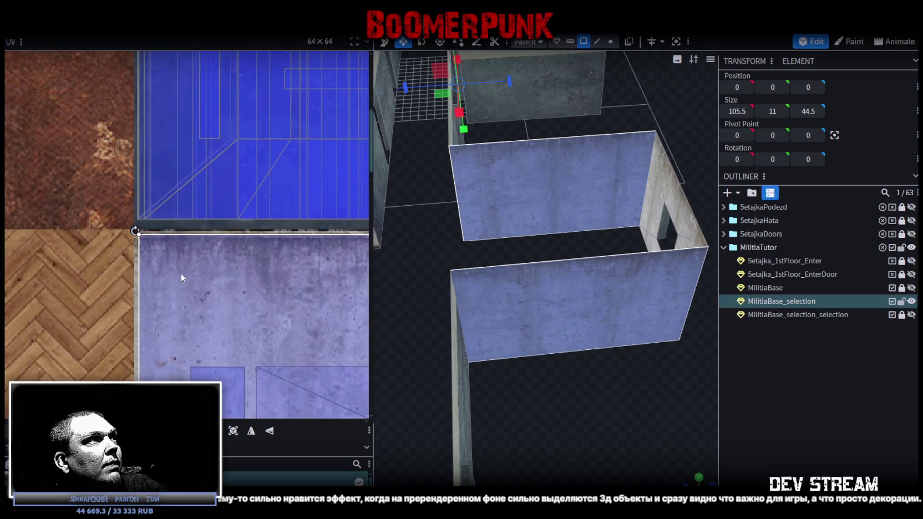
{"action": "scroll", "coordinate": [180, 272], "scroll_direction": "down", "scroll_amount": 1}
{"action": "scroll", "coordinate": [213, 269], "scroll_direction": "down", "scroll_amount": 1}
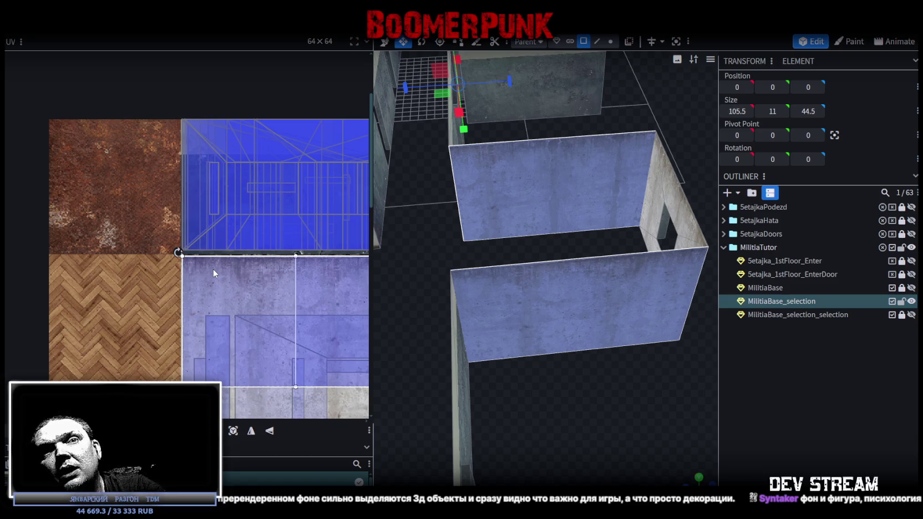
{"action": "mouse_move", "coordinate": [421, 300]}
{"action": "left_mouse_down"}
{"action": "mouse_move", "coordinate": [525, 358]}
{"action": "mouse_move", "coordinate": [553, 391]}
{"action": "left_mouse_up"}
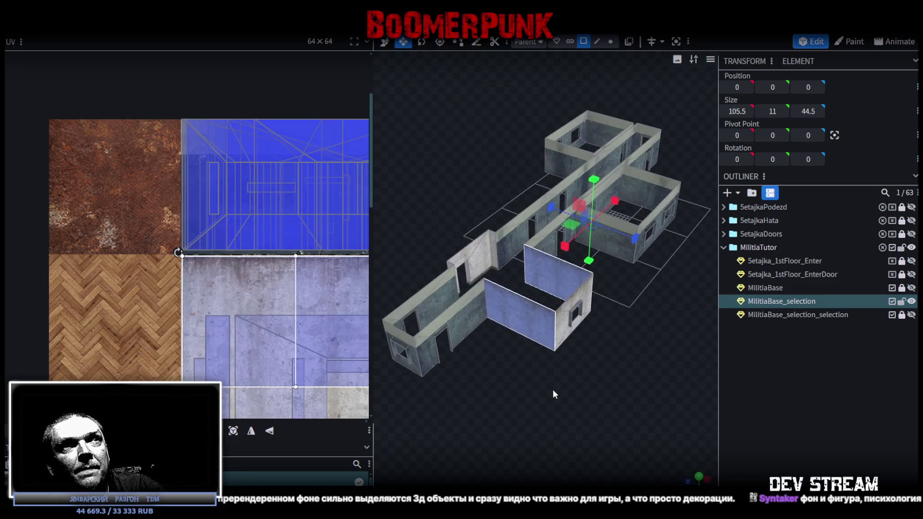
{"action": "scroll", "coordinate": [529, 366], "scroll_direction": "up", "scroll_amount": 3}
{"action": "left_click", "coordinate": [539, 347]}
{"action": "left_click", "coordinate": [575, 348]}
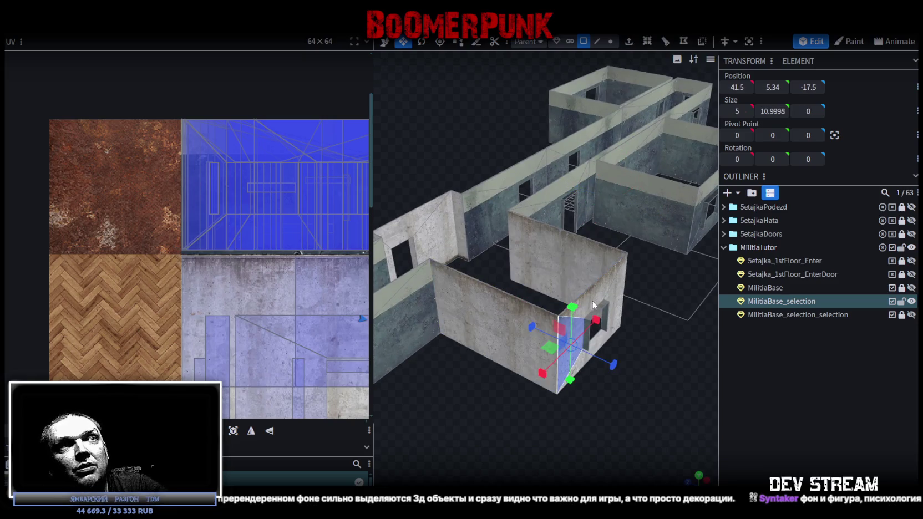
{"action": "left_click", "coordinate": [602, 293]}
{"action": "left_click", "coordinate": [612, 338]}
{"action": "mouse_move", "coordinate": [612, 337]}
{"action": "left_mouse_down"}
{"action": "mouse_move", "coordinate": [474, 431]}
{"action": "mouse_move", "coordinate": [450, 435]}
{"action": "left_mouse_up"}
{"action": "scroll", "coordinate": [449, 431], "scroll_direction": "up", "scroll_amount": 3}
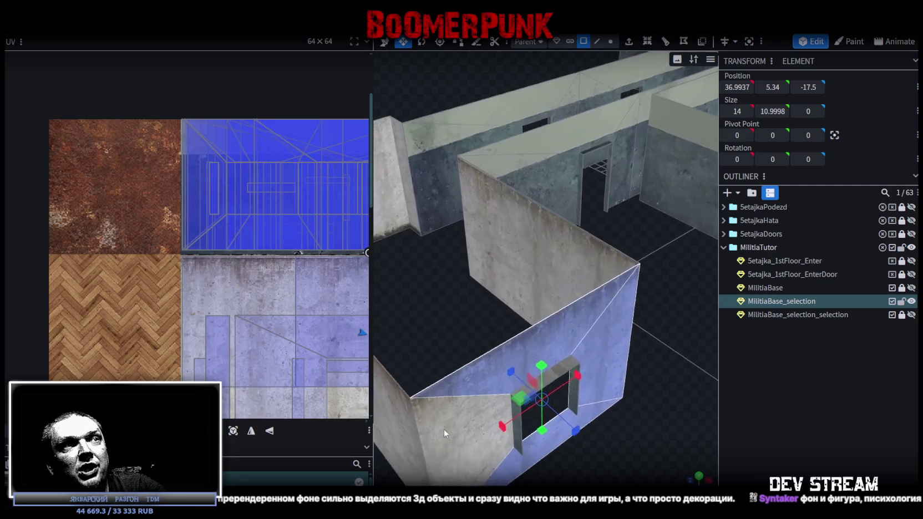
{"action": "scroll", "coordinate": [467, 419], "scroll_direction": "down", "scroll_amount": 3}
{"action": "mouse_move", "coordinate": [574, 359]}
{"action": "left_mouse_down"}
{"action": "mouse_move", "coordinate": [627, 372]}
{"action": "mouse_move", "coordinate": [559, 394]}
{"action": "left_mouse_up"}
{"action": "scroll", "coordinate": [560, 399], "scroll_direction": "up", "scroll_amount": 3}
{"action": "mouse_move", "coordinate": [533, 309]}
{"action": "left_mouse_down"}
{"action": "mouse_move", "coordinate": [503, 313]}
{"action": "mouse_move", "coordinate": [504, 298]}
{"action": "mouse_move", "coordinate": [473, 308]}
{"action": "mouse_move", "coordinate": [545, 292]}
{"action": "mouse_move", "coordinate": [575, 328]}
{"action": "mouse_move", "coordinate": [554, 336]}
{"action": "mouse_move", "coordinate": [579, 398]}
{"action": "mouse_move", "coordinate": [595, 277]}
{"action": "mouse_move", "coordinate": [496, 298]}
{"action": "mouse_move", "coordinate": [470, 273]}
{"action": "mouse_move", "coordinate": [495, 285]}
{"action": "left_mouse_up"}
{"action": "scroll", "coordinate": [496, 298], "scroll_direction": "down", "scroll_amount": 3}
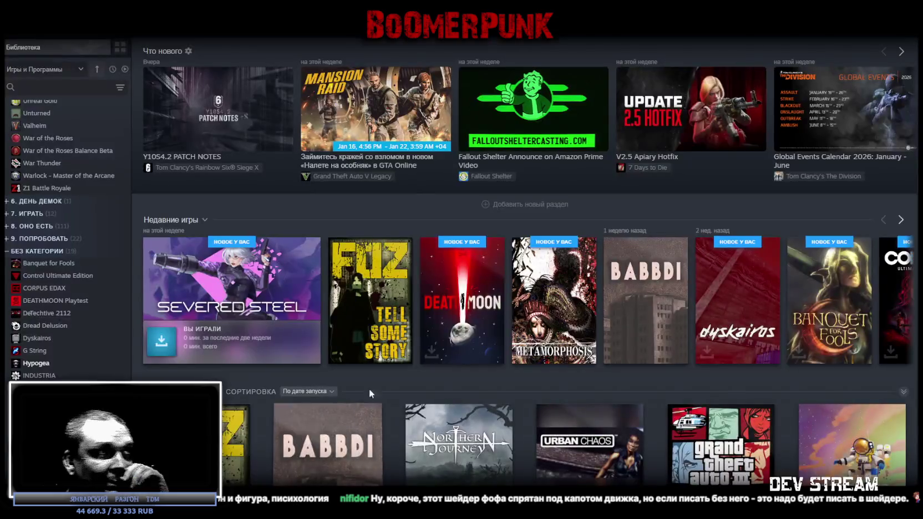
Collapse the БЕЗ КАТЕГОРИИ, ИЗБРАННОЕ and ПРОЙТИ collections and expand ПРОЙДЕНО.
{"action": "left_click", "coordinate": [16, 251]}
{"action": "scroll", "coordinate": [18, 243], "scroll_direction": "down", "scroll_amount": 5}
{"action": "scroll", "coordinate": [18, 242], "scroll_direction": "down", "scroll_amount": 5}
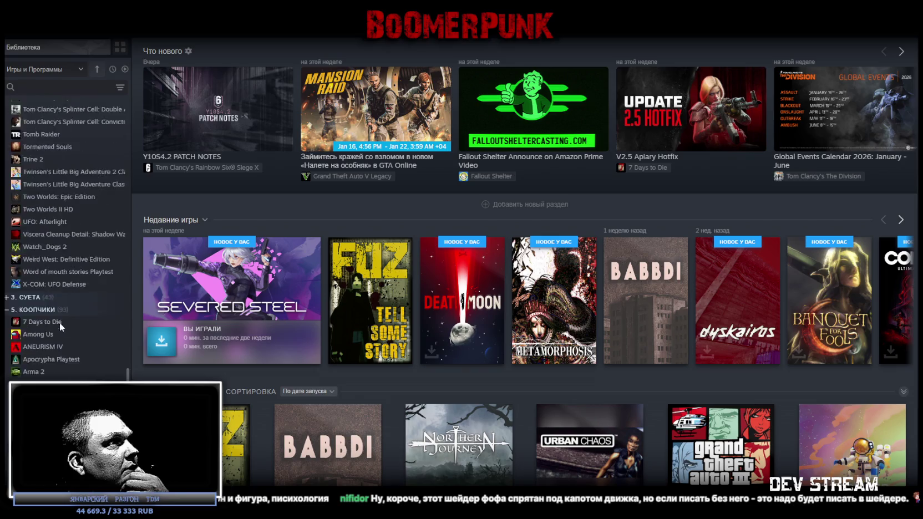
{"action": "scroll", "coordinate": [17, 243], "scroll_direction": "down", "scroll_amount": 5}
{"action": "left_click_drag", "start_coordinate": [128, 367], "coordinate": [127, 114]}
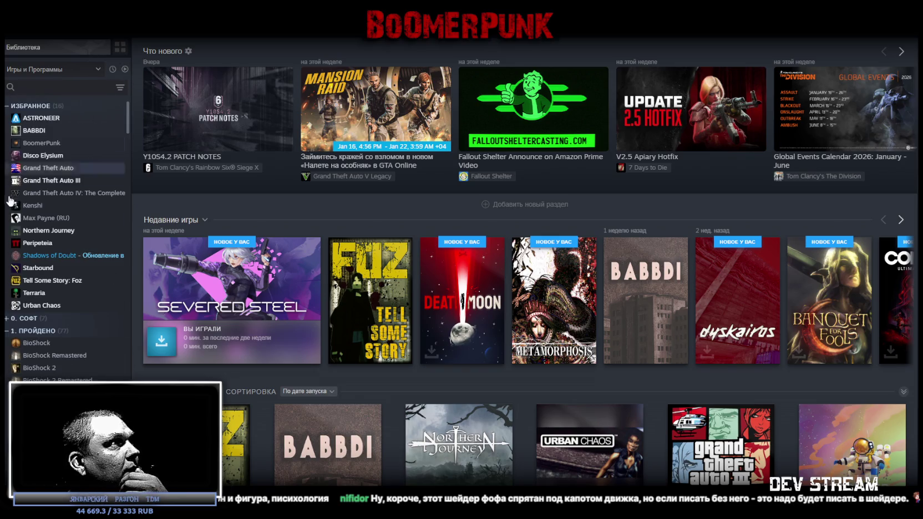
{"action": "left_click", "coordinate": [9, 105]}
{"action": "left_click", "coordinate": [9, 143]}
{"action": "left_click", "coordinate": [8, 130]}
{"action": "left_click", "coordinate": [7, 133]}
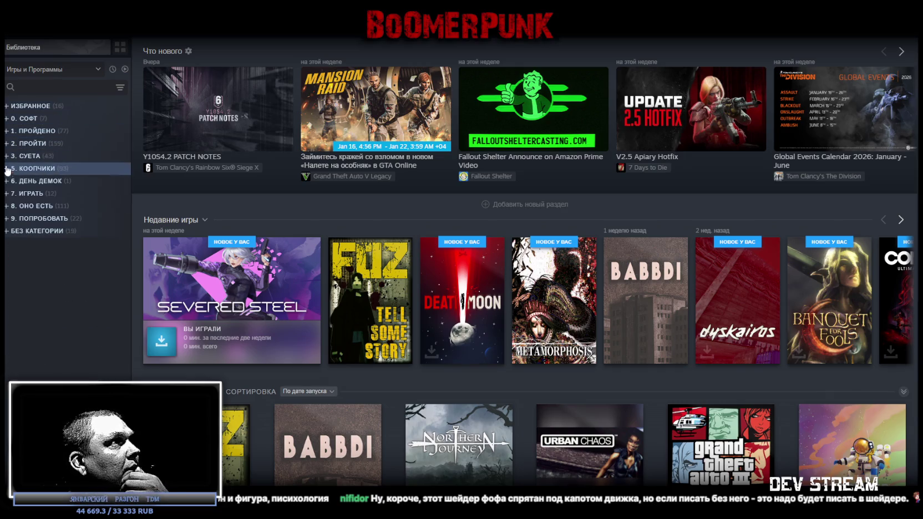
{"action": "left_click", "coordinate": [7, 133]}
Scroll down the ПРОЙДЕНО list and open Rauniot's library page.
{"action": "scroll", "coordinate": [65, 223], "scroll_direction": "down", "scroll_amount": 1}
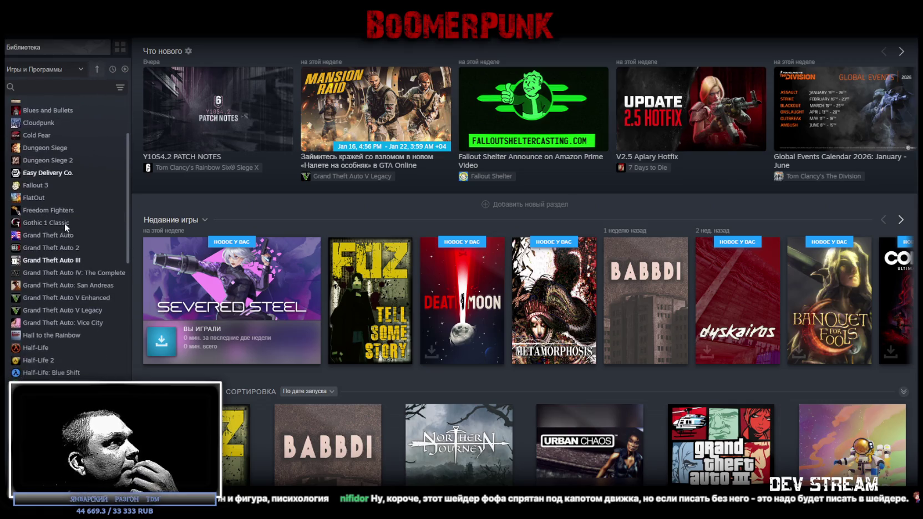
{"action": "scroll", "coordinate": [66, 222], "scroll_direction": "up", "scroll_amount": 1}
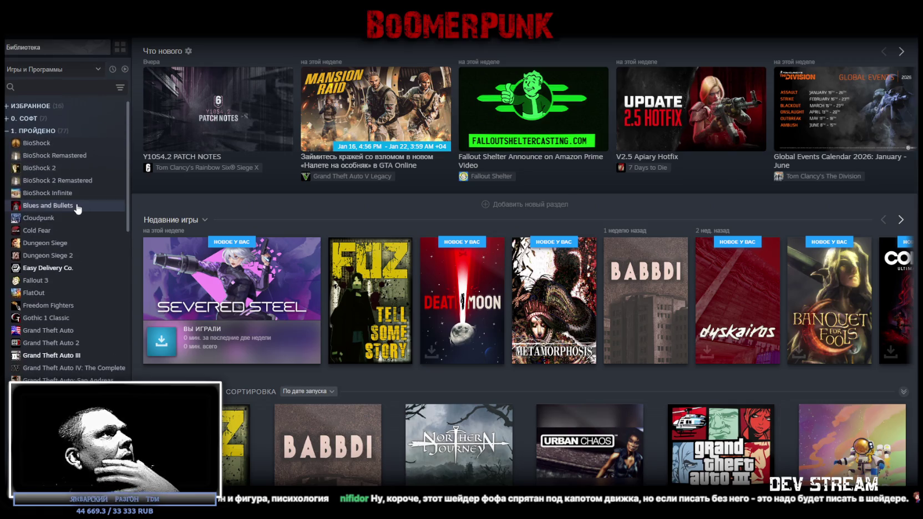
{"action": "scroll", "coordinate": [71, 206], "scroll_direction": "down", "scroll_amount": 1}
{"action": "scroll", "coordinate": [69, 207], "scroll_direction": "down", "scroll_amount": 1}
{"action": "scroll", "coordinate": [68, 208], "scroll_direction": "down", "scroll_amount": 1}
{"action": "scroll", "coordinate": [64, 205], "scroll_direction": "down", "scroll_amount": 2}
{"action": "scroll", "coordinate": [63, 204], "scroll_direction": "down", "scroll_amount": 2}
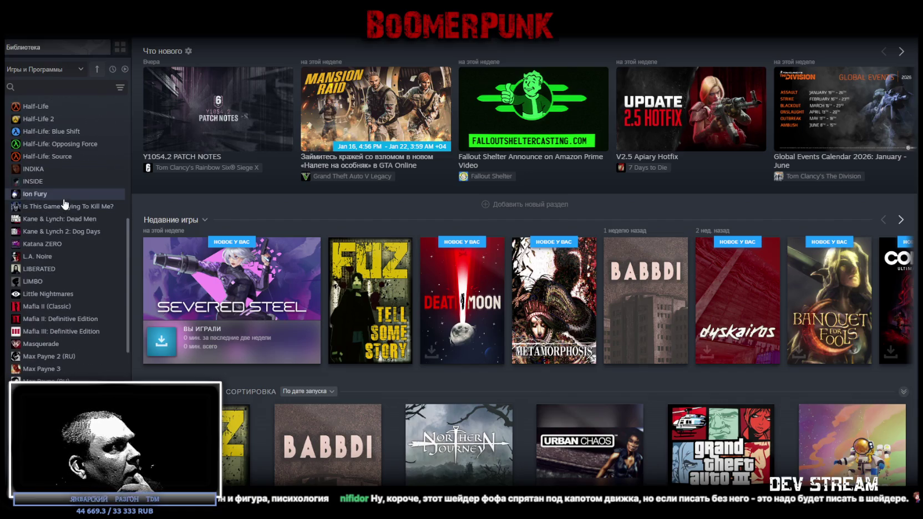
{"action": "scroll", "coordinate": [63, 203], "scroll_direction": "down", "scroll_amount": 1}
{"action": "scroll", "coordinate": [61, 203], "scroll_direction": "down", "scroll_amount": 1}
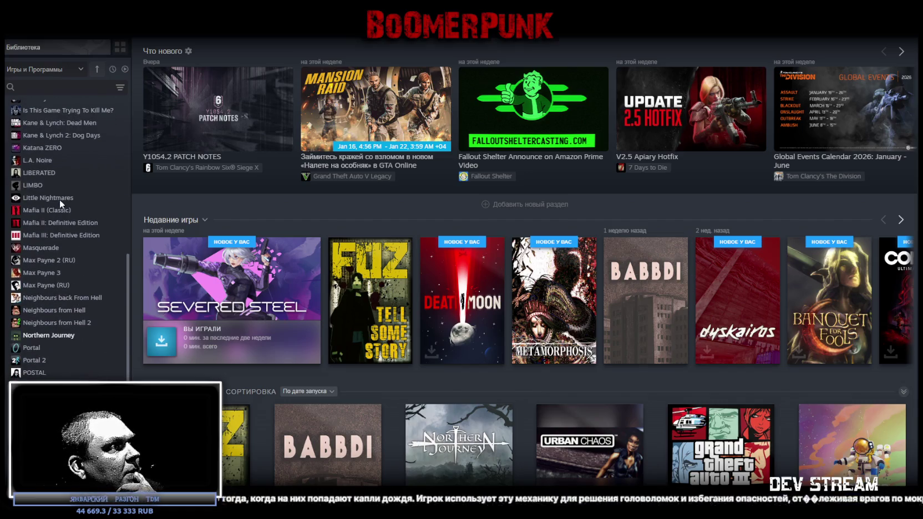
{"action": "scroll", "coordinate": [61, 203], "scroll_direction": "down", "scroll_amount": 1}
{"action": "scroll", "coordinate": [61, 202], "scroll_direction": "down", "scroll_amount": 2}
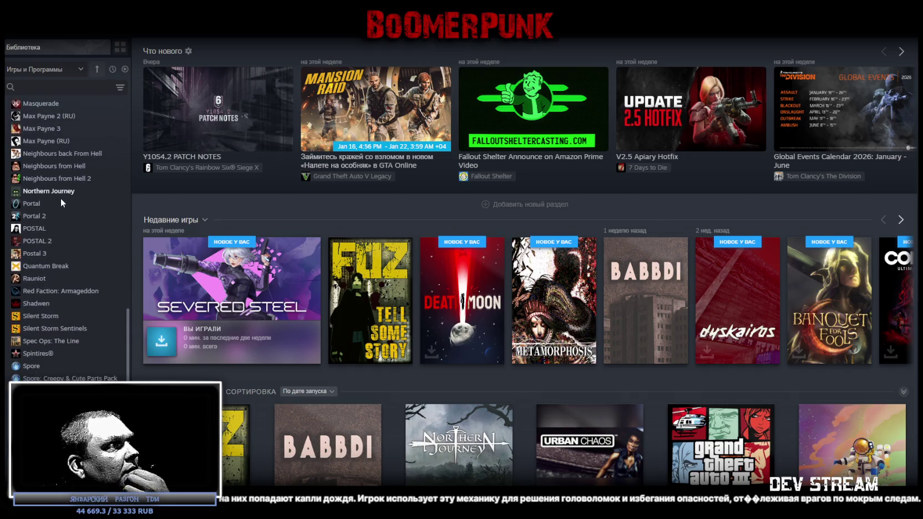
{"action": "scroll", "coordinate": [60, 197], "scroll_direction": "down", "scroll_amount": 2}
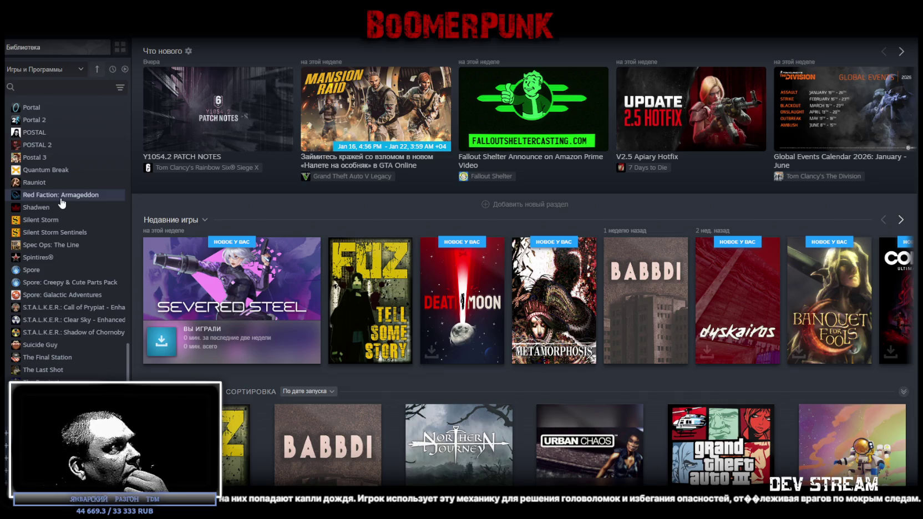
{"action": "left_click", "coordinate": [55, 183]}
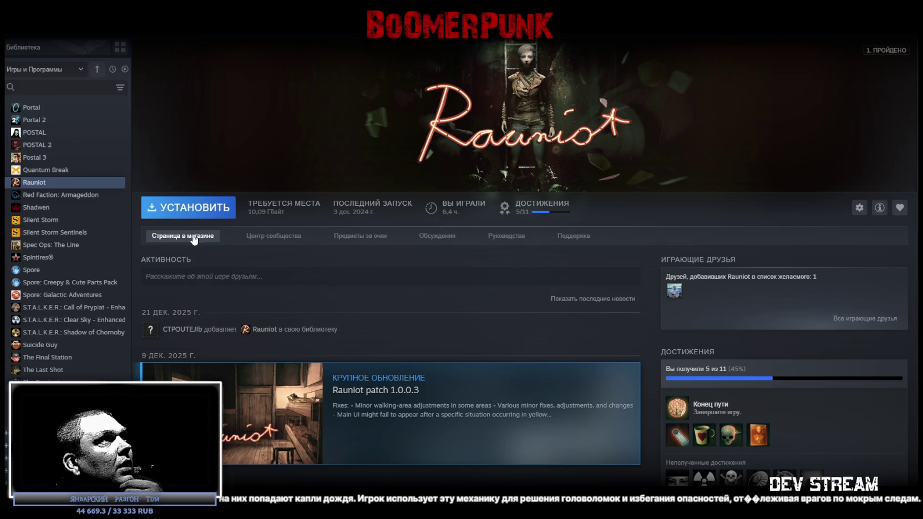
Open Rauniot's store page and watch its gameplay trailer full screen.
{"action": "left_click", "coordinate": [193, 238]}
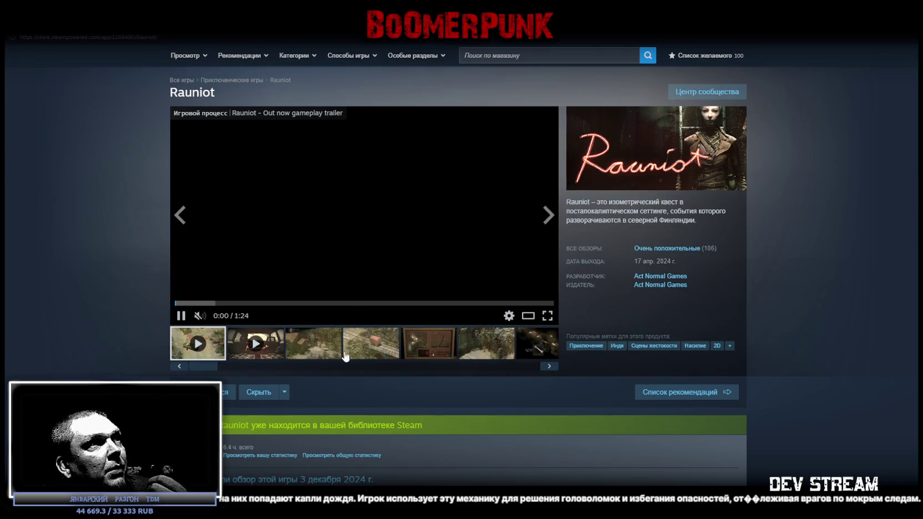
{"action": "left_click", "coordinate": [319, 353]}
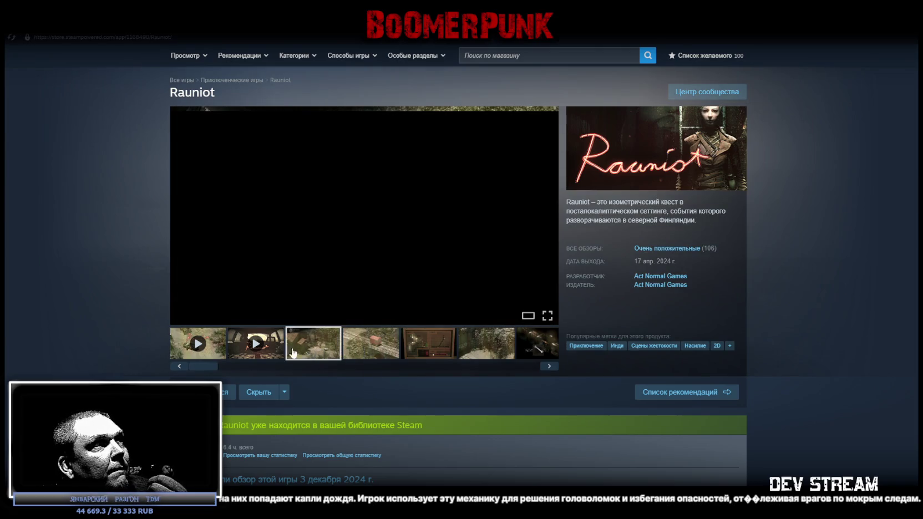
{"action": "left_click", "coordinate": [197, 343]}
{"action": "left_click", "coordinate": [547, 316]}
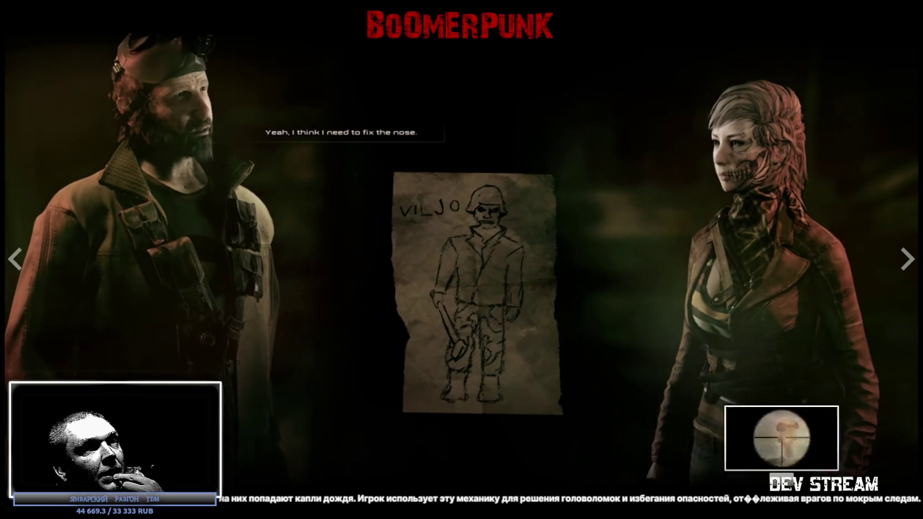
{"action": "key", "text": "Escape"}
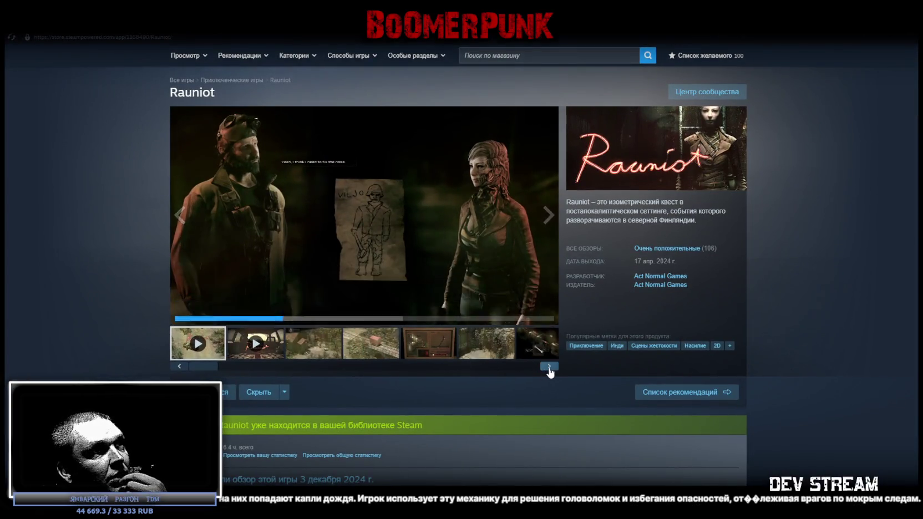
Step through the store screenshots to the street screenshot and view it full screen.
{"action": "left_click", "coordinate": [549, 366]}
{"action": "left_click", "coordinate": [550, 366]}
{"action": "left_click", "coordinate": [549, 366]}
{"action": "left_click", "coordinate": [550, 367]}
{"action": "left_click", "coordinate": [549, 366]}
{"action": "left_click", "coordinate": [549, 366]}
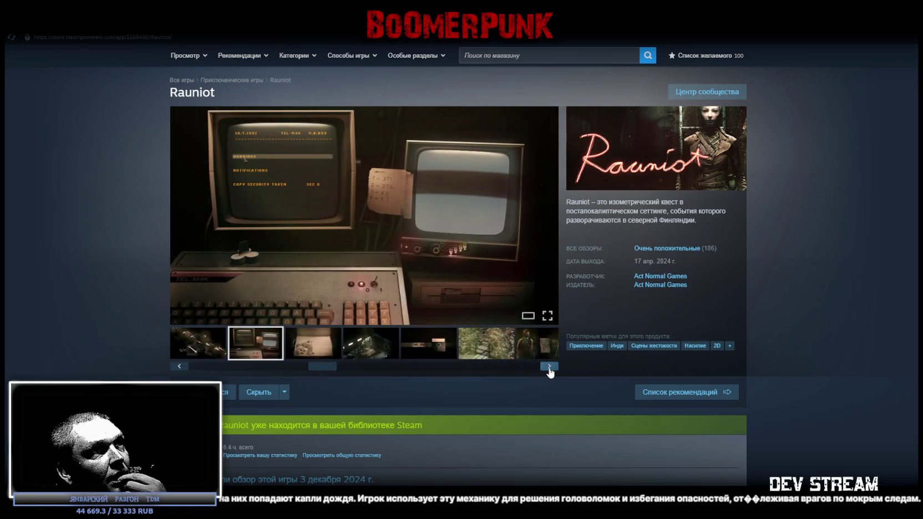
{"action": "left_click", "coordinate": [549, 367]}
{"action": "left_click", "coordinate": [549, 368]}
{"action": "left_click", "coordinate": [549, 367]}
{"action": "left_click", "coordinate": [549, 368]}
{"action": "left_click", "coordinate": [549, 367]}
{"action": "left_click_drag", "start_coordinate": [423, 363], "coordinate": [534, 370]}
{"action": "left_click", "coordinate": [473, 348]}
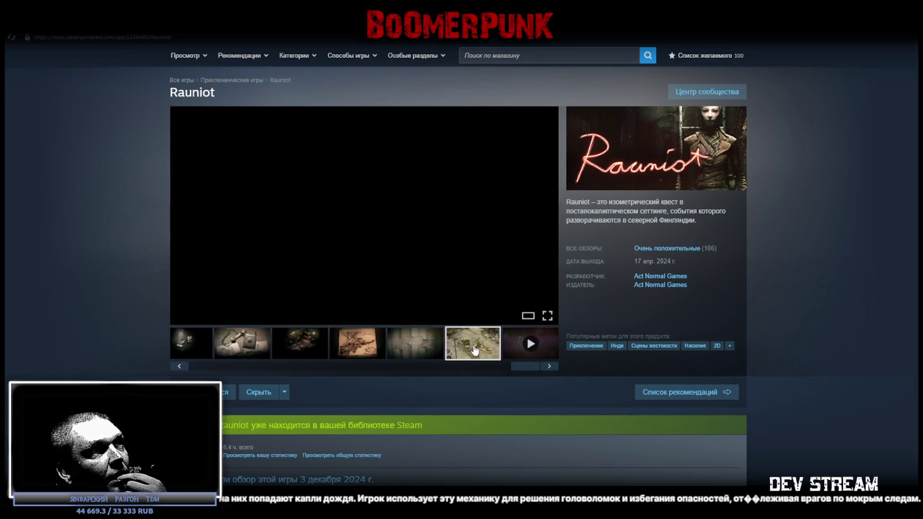
{"action": "left_click", "coordinate": [548, 316]}
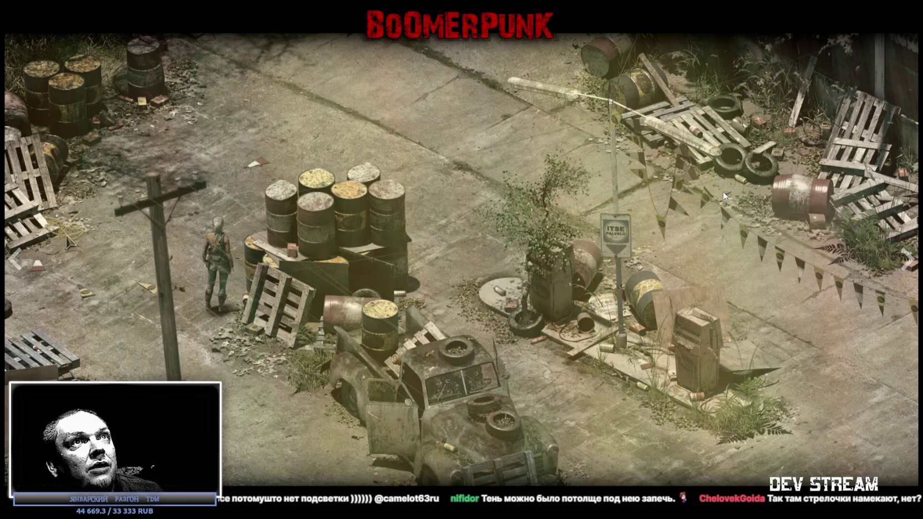
Switch from the full-screen Rauniot screenshot to the YouTube browser window with Alt+Tab.
{"action": "key", "text": "alt+Tab"}
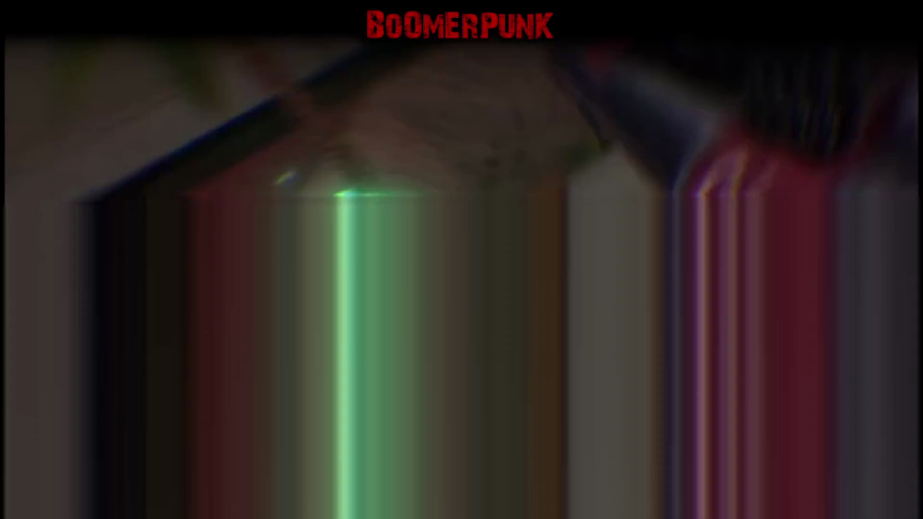
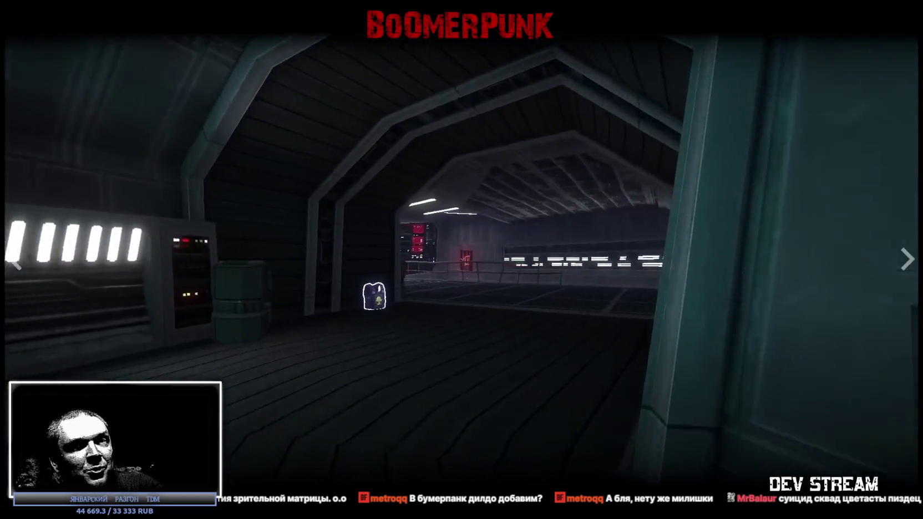
Scroll down the POSTAL: Brain Damaged store page, then back up to its top.
{"action": "scroll", "coordinate": [408, 305], "scroll_direction": "down", "scroll_amount": 2}
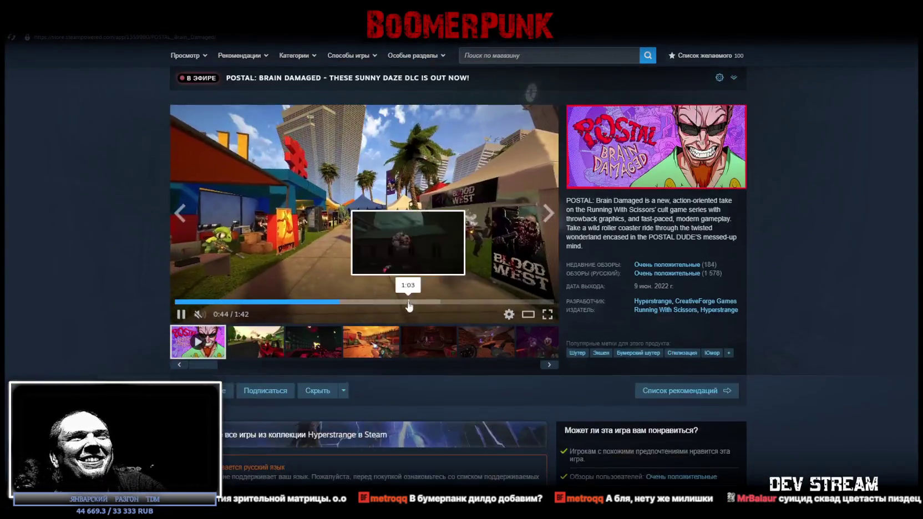
{"action": "scroll", "coordinate": [405, 302], "scroll_direction": "down", "scroll_amount": 4}
{"action": "scroll", "coordinate": [404, 306], "scroll_direction": "down", "scroll_amount": 3}
{"action": "scroll", "coordinate": [405, 306], "scroll_direction": "down", "scroll_amount": 5}
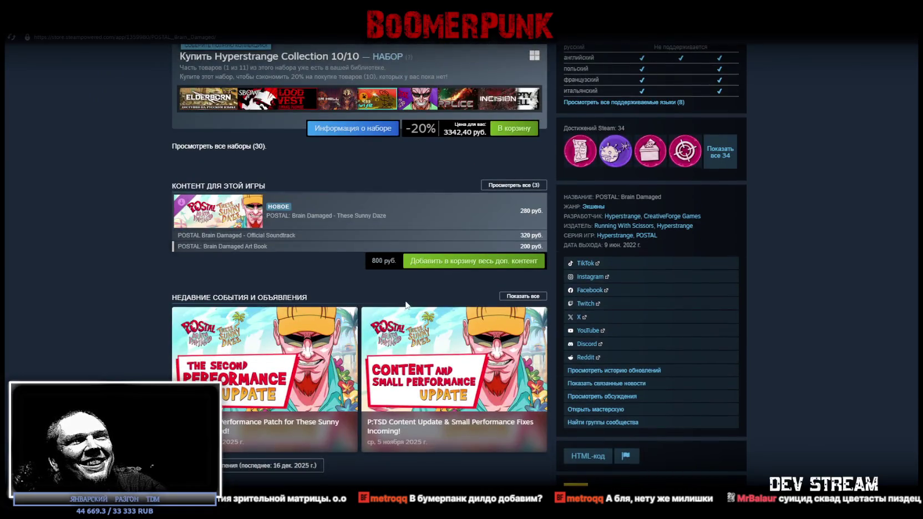
{"action": "scroll", "coordinate": [407, 304], "scroll_direction": "down", "scroll_amount": 4}
{"action": "scroll", "coordinate": [408, 300], "scroll_direction": "down", "scroll_amount": 4}
{"action": "scroll", "coordinate": [407, 300], "scroll_direction": "down", "scroll_amount": 5}
{"action": "scroll", "coordinate": [407, 300], "scroll_direction": "up", "scroll_amount": 5}
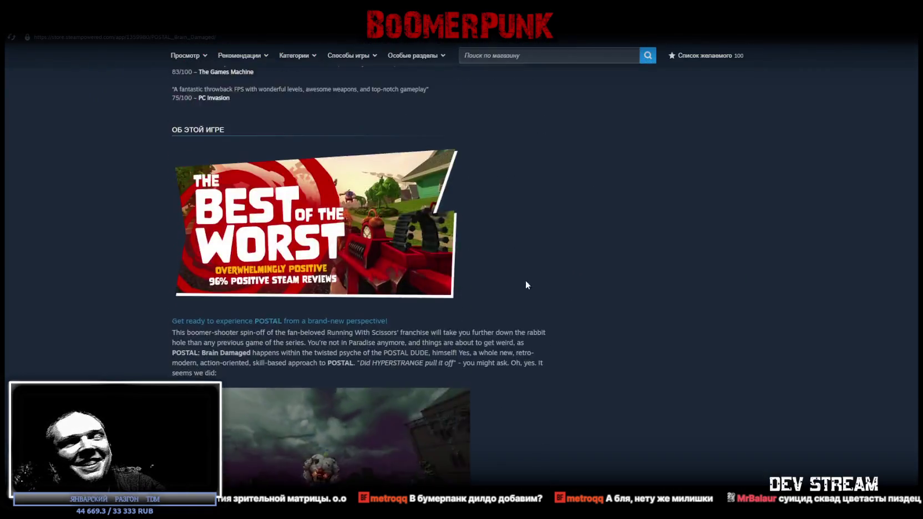
{"action": "scroll", "coordinate": [532, 289], "scroll_direction": "up", "scroll_amount": 5}
{"action": "scroll", "coordinate": [570, 304], "scroll_direction": "up", "scroll_amount": 4}
{"action": "scroll", "coordinate": [666, 299], "scroll_direction": "up", "scroll_amount": 5}
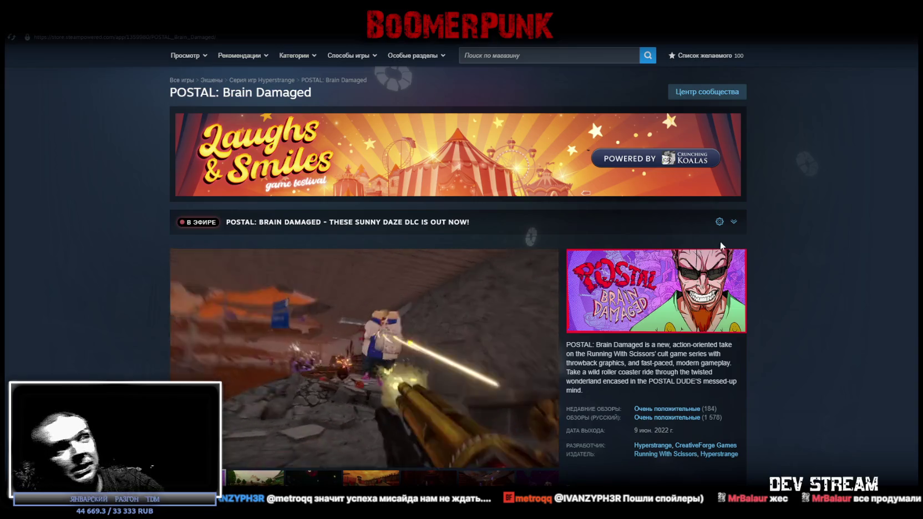
{"action": "key", "text": "alt+Tab"}
Orbit around the textured militia base, looking down on it and at its walls from low.
{"action": "scroll", "coordinate": [458, 219], "scroll_direction": "down", "scroll_amount": 3}
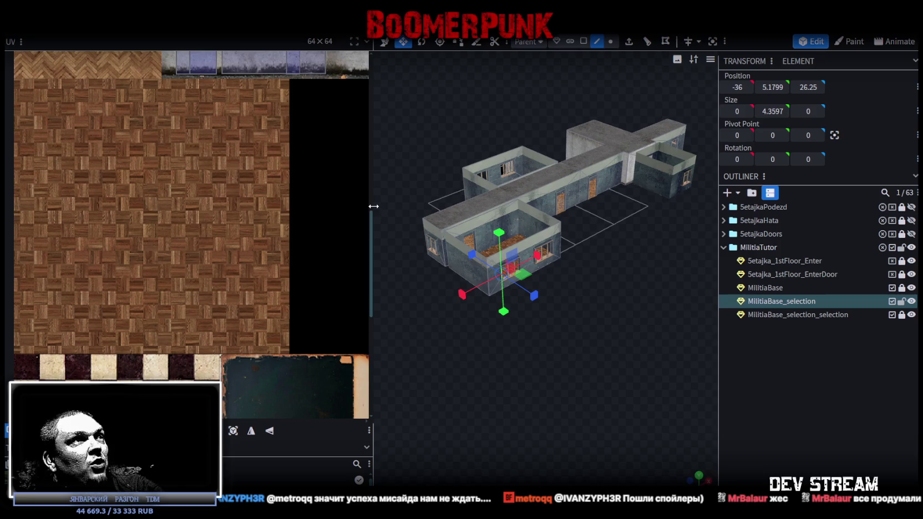
{"action": "left_click_drag", "start_coordinate": [376, 210], "coordinate": [208, 210]}
{"action": "scroll", "coordinate": [538, 342], "scroll_direction": "up", "scroll_amount": 3}
{"action": "left_click_drag", "start_coordinate": [537, 342], "coordinate": [542, 289]}
{"action": "mouse_move", "coordinate": [455, 368]}
{"action": "left_mouse_down"}
{"action": "mouse_move", "coordinate": [516, 318]}
{"action": "mouse_move", "coordinate": [481, 334]}
{"action": "left_mouse_up"}
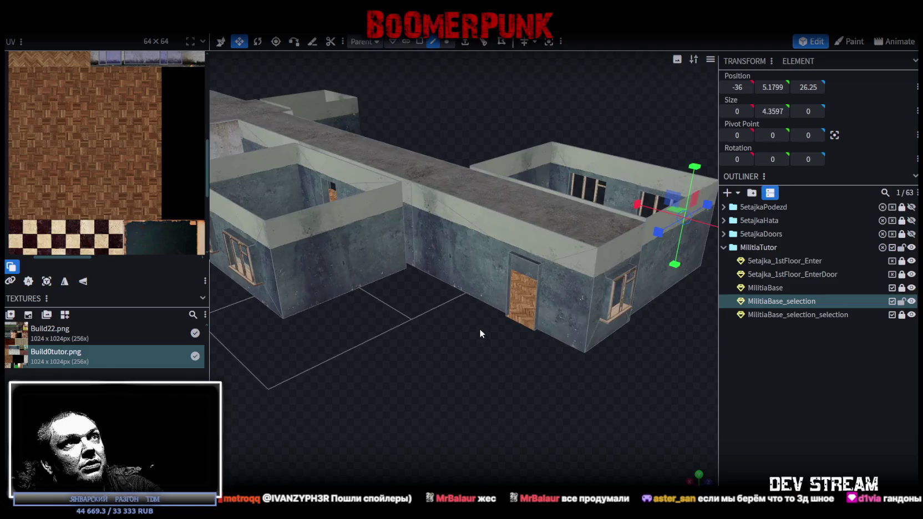
{"action": "left_click", "coordinate": [478, 334]}
{"action": "scroll", "coordinate": [478, 335], "scroll_direction": "up", "scroll_amount": 2}
{"action": "mouse_move", "coordinate": [470, 381]}
{"action": "left_mouse_down"}
{"action": "mouse_move", "coordinate": [512, 364]}
{"action": "mouse_move", "coordinate": [552, 381]}
{"action": "mouse_move", "coordinate": [480, 257]}
{"action": "left_mouse_up"}
Select the MilitiaBase_selection part and orbit up to an overview of the whole building.
{"action": "left_click", "coordinate": [468, 260]}
{"action": "mouse_move", "coordinate": [521, 301]}
{"action": "left_mouse_down"}
{"action": "mouse_move", "coordinate": [595, 386]}
{"action": "mouse_move", "coordinate": [541, 358]}
{"action": "mouse_move", "coordinate": [431, 369]}
{"action": "mouse_move", "coordinate": [506, 307]}
{"action": "mouse_move", "coordinate": [531, 319]}
{"action": "mouse_move", "coordinate": [363, 265]}
{"action": "left_mouse_up"}
{"action": "scroll", "coordinate": [324, 265], "scroll_direction": "up", "scroll_amount": 3}
{"action": "scroll", "coordinate": [309, 267], "scroll_direction": "up", "scroll_amount": 3}
{"action": "scroll", "coordinate": [310, 267], "scroll_direction": "down", "scroll_amount": 5}
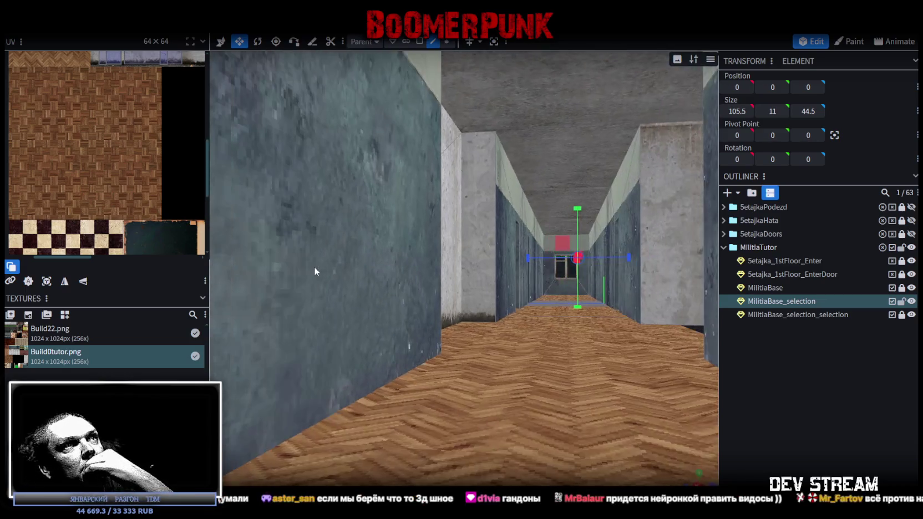
{"action": "scroll", "coordinate": [310, 276], "scroll_direction": "down", "scroll_amount": 3}
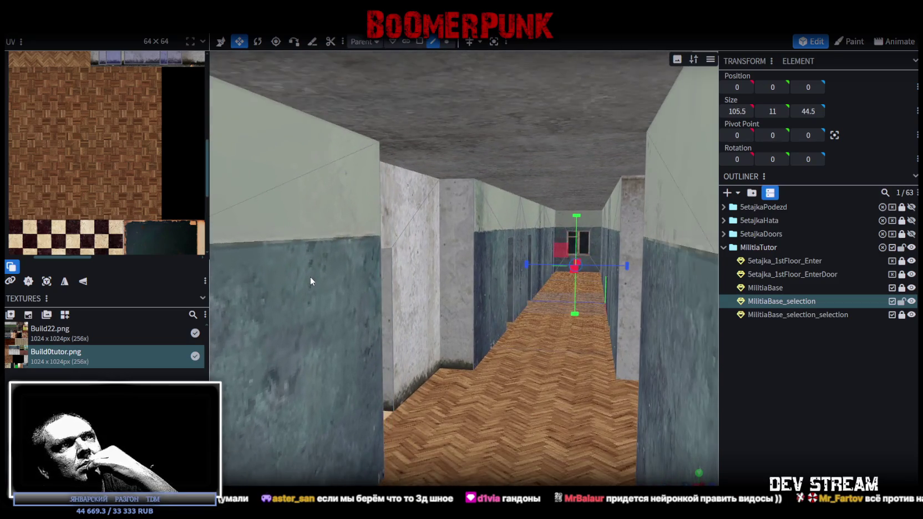
{"action": "scroll", "coordinate": [311, 276], "scroll_direction": "down", "scroll_amount": 3}
{"action": "mouse_move", "coordinate": [314, 276]}
{"action": "left_mouse_down"}
{"action": "mouse_move", "coordinate": [564, 340]}
{"action": "mouse_move", "coordinate": [529, 325]}
{"action": "mouse_move", "coordinate": [574, 316]}
{"action": "mouse_move", "coordinate": [581, 205]}
{"action": "left_mouse_up"}
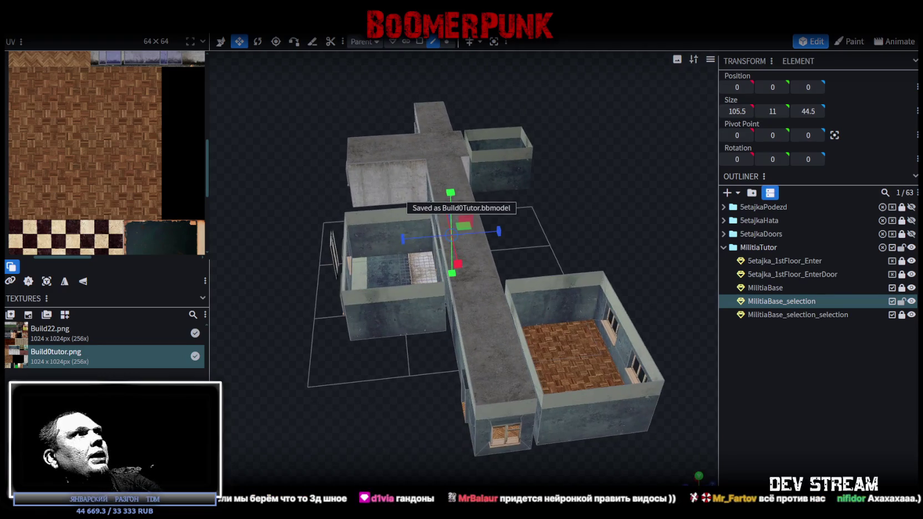
{"action": "left_click", "coordinate": [88, 25]}
{"action": "mouse_move", "coordinate": [144, 220]}
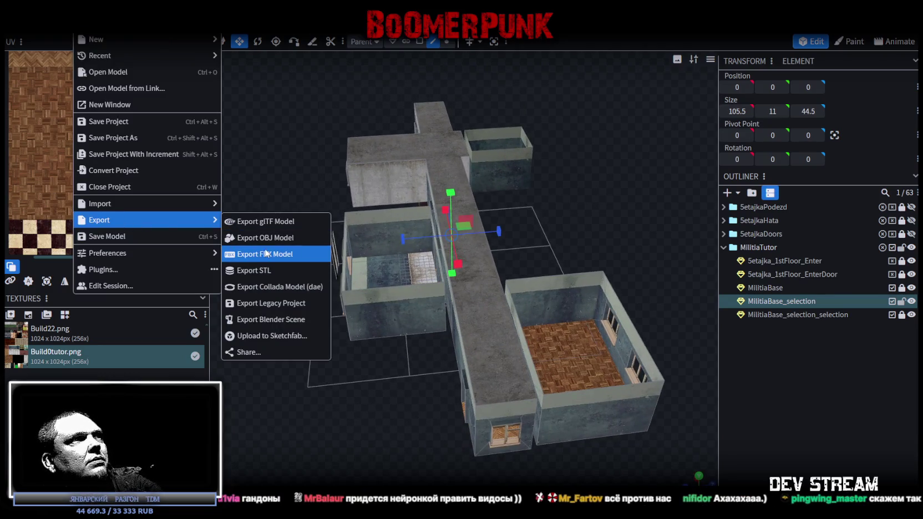
Abandon a first FBX export, then merge the three MilitiaBase parts into one mesh.
{"action": "left_click", "coordinate": [266, 255]}
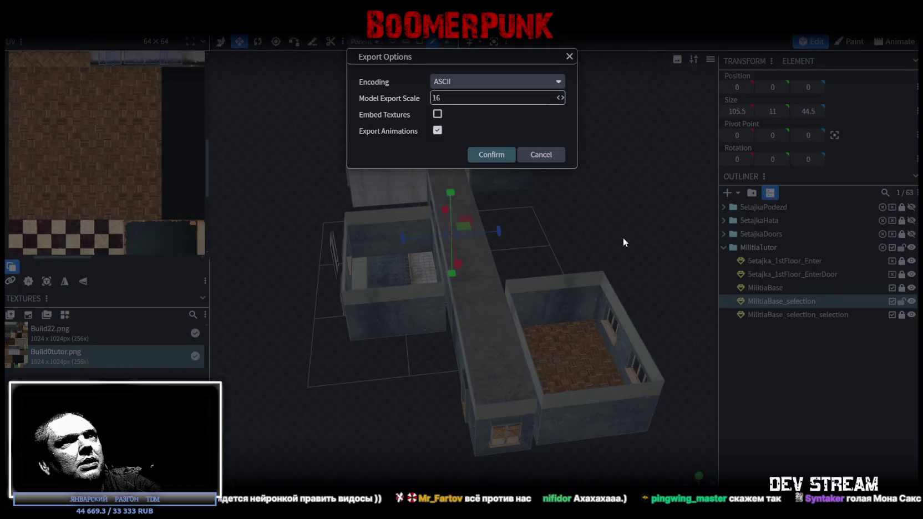
{"action": "left_click", "coordinate": [541, 155]}
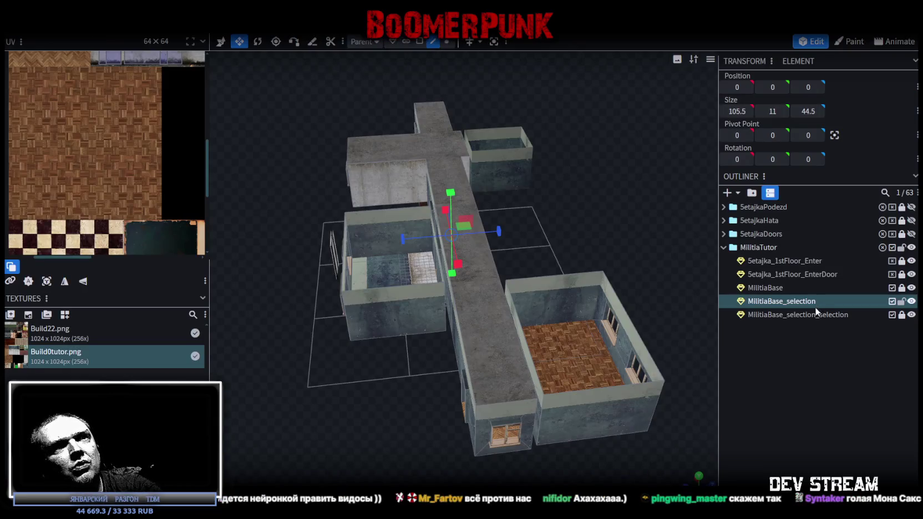
{"action": "key", "text": "Escape"}
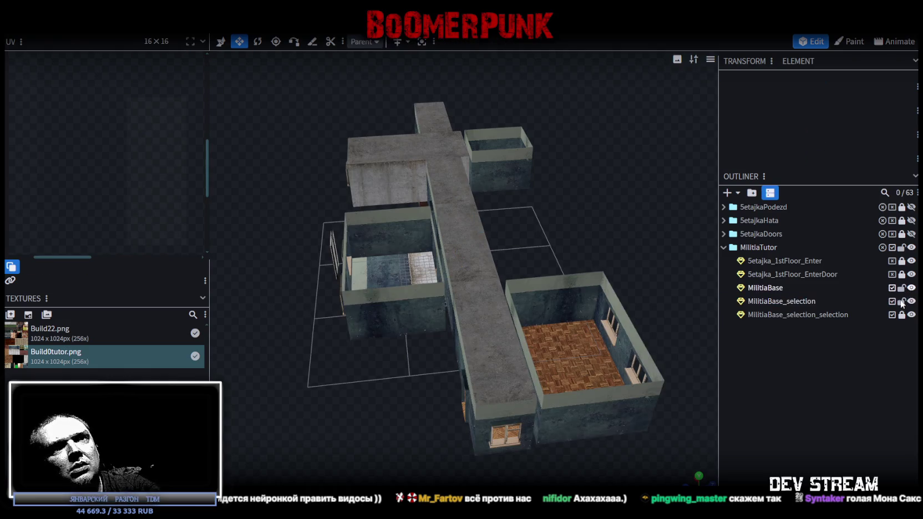
{"action": "left_click", "coordinate": [765, 288]}
{"action": "left_click", "coordinate": [780, 315], "text": "shift"}
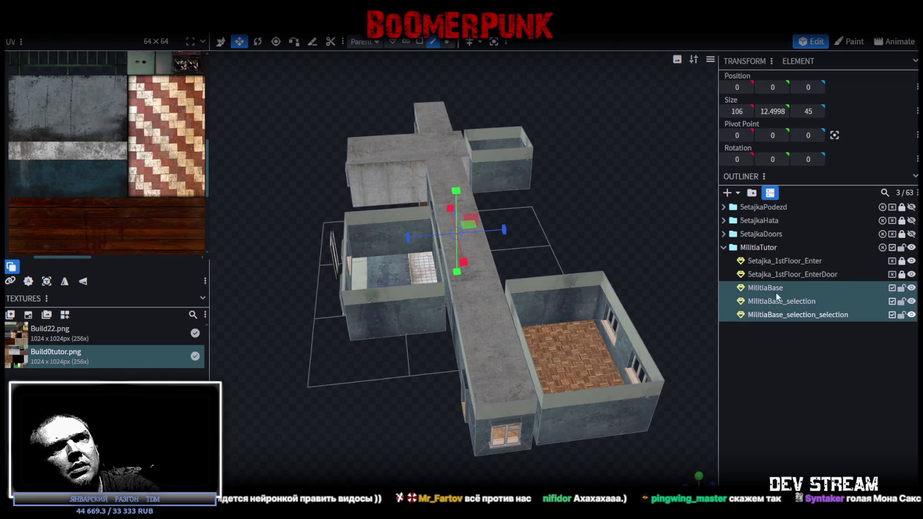
{"action": "right_click", "coordinate": [771, 287]}
{"action": "left_click", "coordinate": [818, 314]}
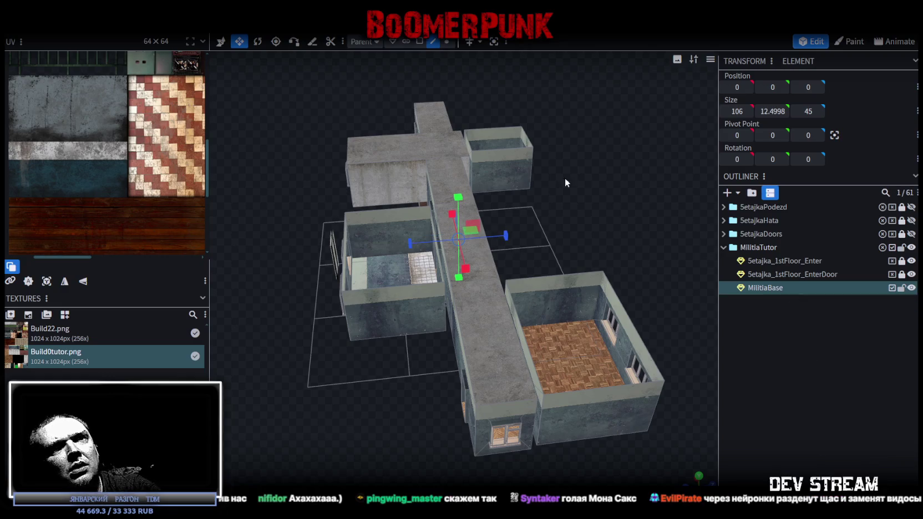
Export the merged model as FBX, replacing the existing Build0Tutor.fbx.
{"action": "left_click", "coordinate": [83, 27]}
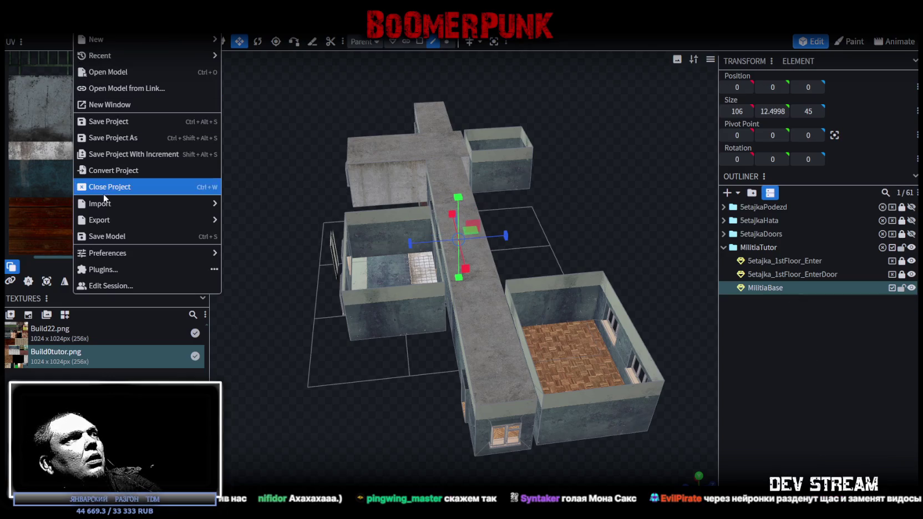
{"action": "left_click", "coordinate": [280, 254]}
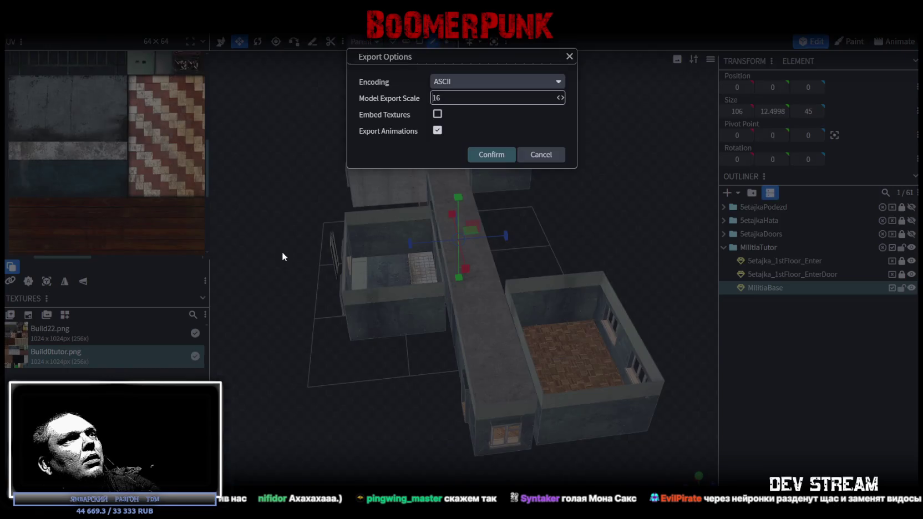
{"action": "left_click", "coordinate": [491, 156]}
{"action": "double_click", "coordinate": [234, 121]}
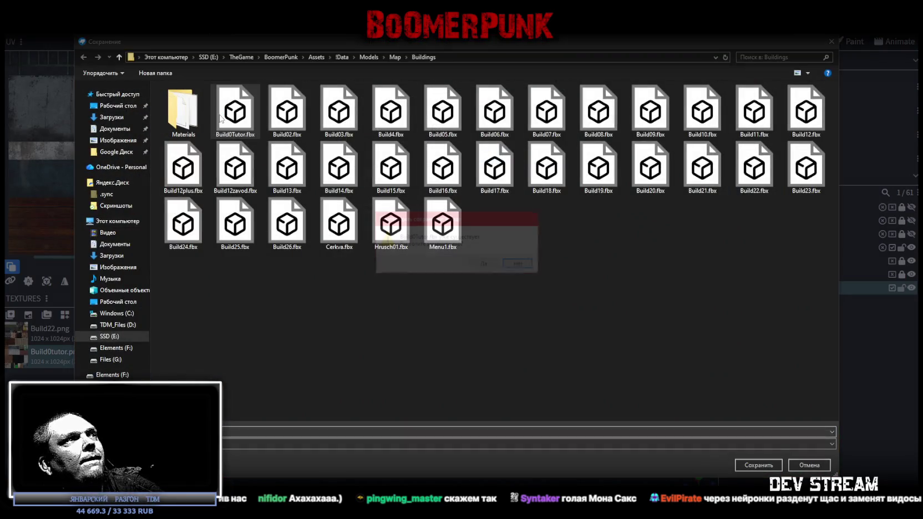
{"action": "left_click", "coordinate": [489, 264]}
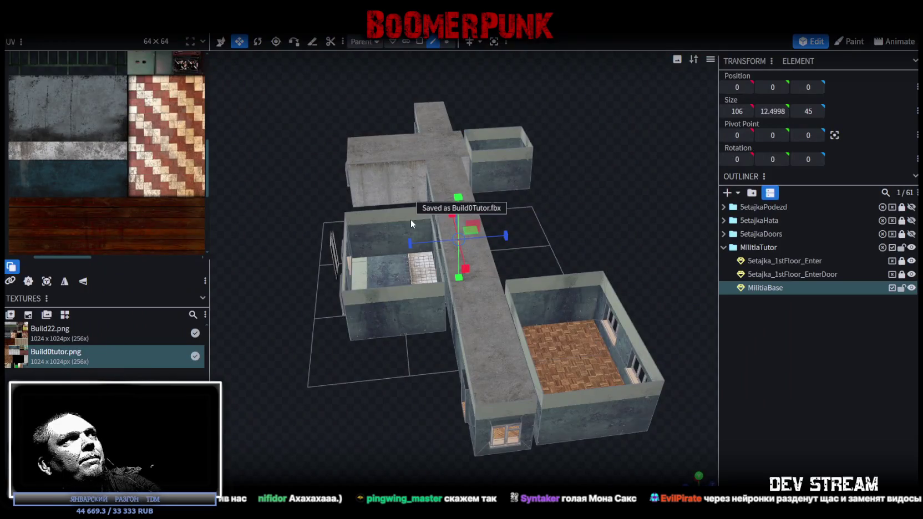
Undo the merge to restore the separate parts and save the Blockbench project.
{"action": "key", "text": "ctrl+d"}
{"action": "key", "text": "ctrl+s"}
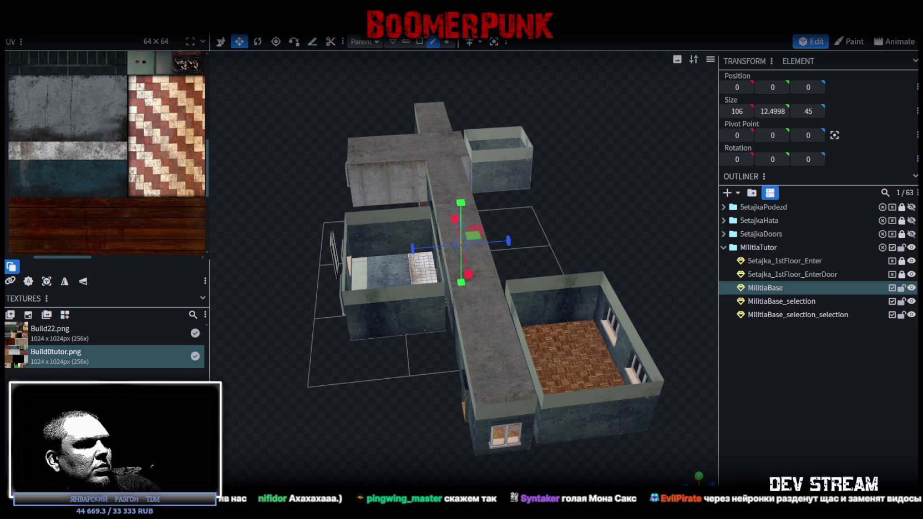
{"action": "key", "text": "alt+Tab"}
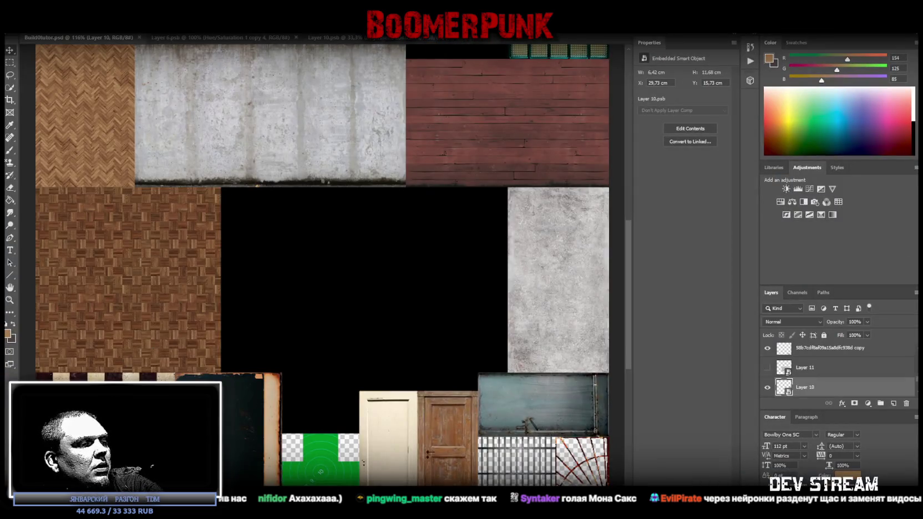
Leave the Photoshop texture atlas and return to Unity to import the updated model.
{"action": "key", "text": "alt+Tab"}
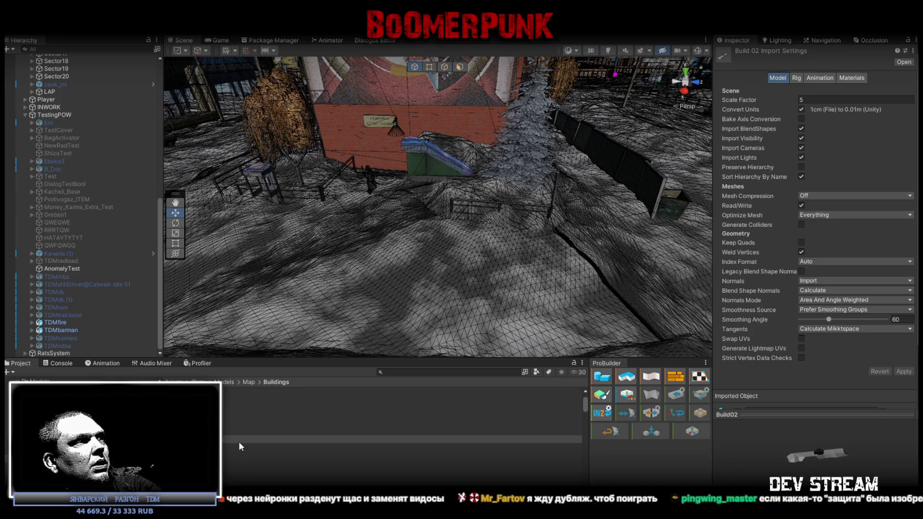
Select and frame the Build0Tutor building, then move it into its spot in the scene.
{"action": "left_click", "coordinate": [231, 400]}
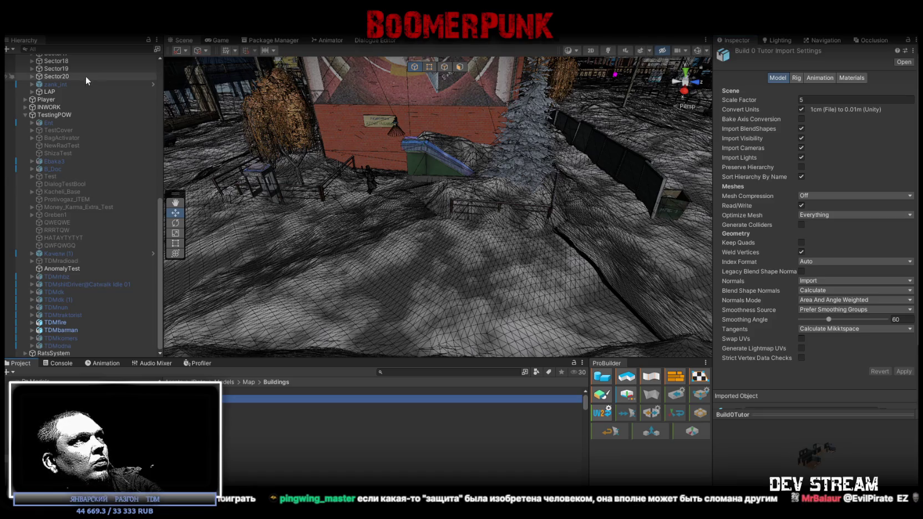
{"action": "scroll", "coordinate": [83, 167], "scroll_direction": "up", "scroll_amount": 4}
{"action": "scroll", "coordinate": [92, 232], "scroll_direction": "up", "scroll_amount": 5}
{"action": "double_click", "coordinate": [53, 74]}
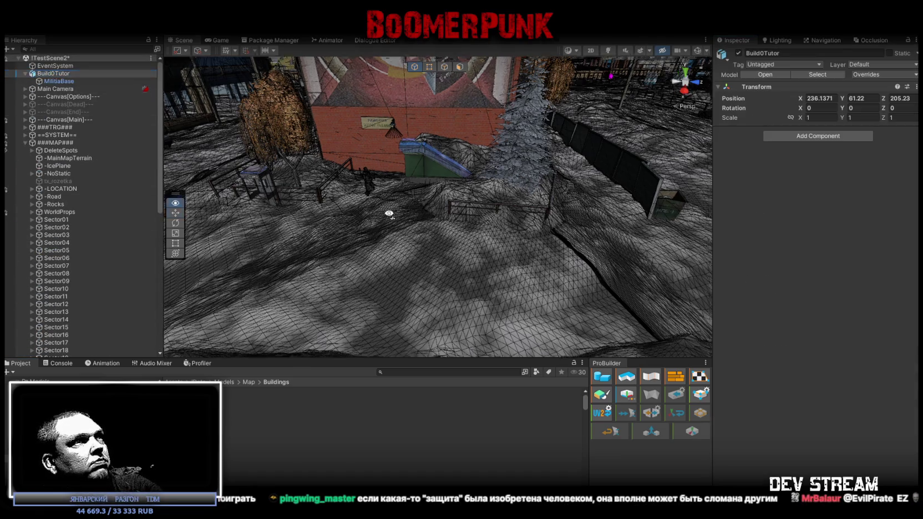
{"action": "mouse_move", "coordinate": [820, 185]}
{"action": "right_mouse_down"}
{"action": "mouse_move", "coordinate": [750, 180]}
{"action": "mouse_move", "coordinate": [753, 211]}
{"action": "mouse_move", "coordinate": [627, 149]}
{"action": "right_mouse_up"}
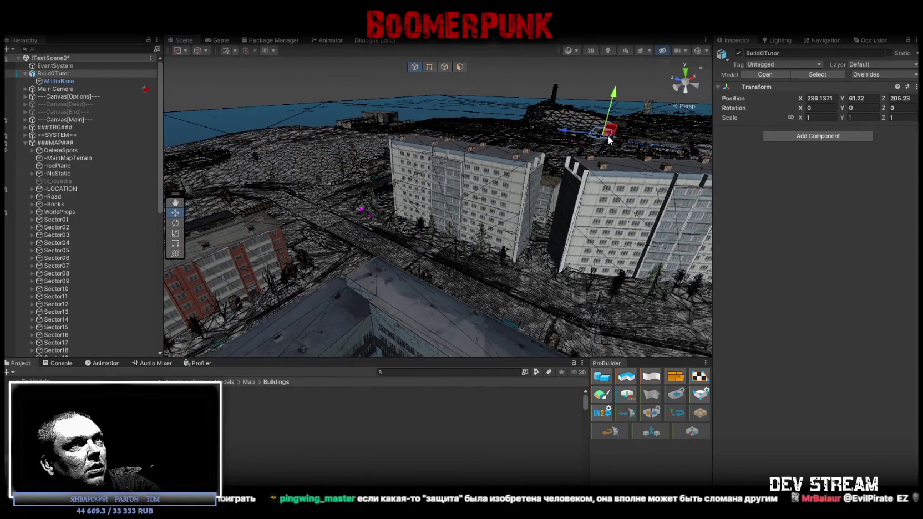
{"action": "left_click_drag", "start_coordinate": [320, 232], "coordinate": [318, 229]}
{"action": "mouse_move", "coordinate": [317, 228]}
{"action": "right_mouse_down"}
{"action": "mouse_move", "coordinate": [309, 179]}
{"action": "mouse_move", "coordinate": [557, 248]}
{"action": "right_mouse_up"}
{"action": "left_click_drag", "start_coordinate": [515, 239], "coordinate": [474, 201]}
{"action": "right_click_drag", "start_coordinate": [474, 201], "coordinate": [222, 177]}
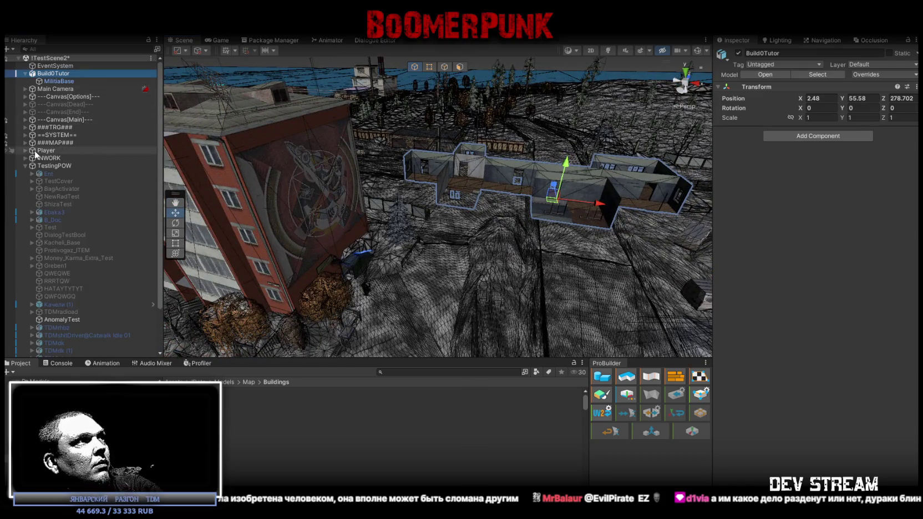
Frame the Player, move it into a room of the militia base, and orbit around it.
{"action": "double_click", "coordinate": [35, 152]}
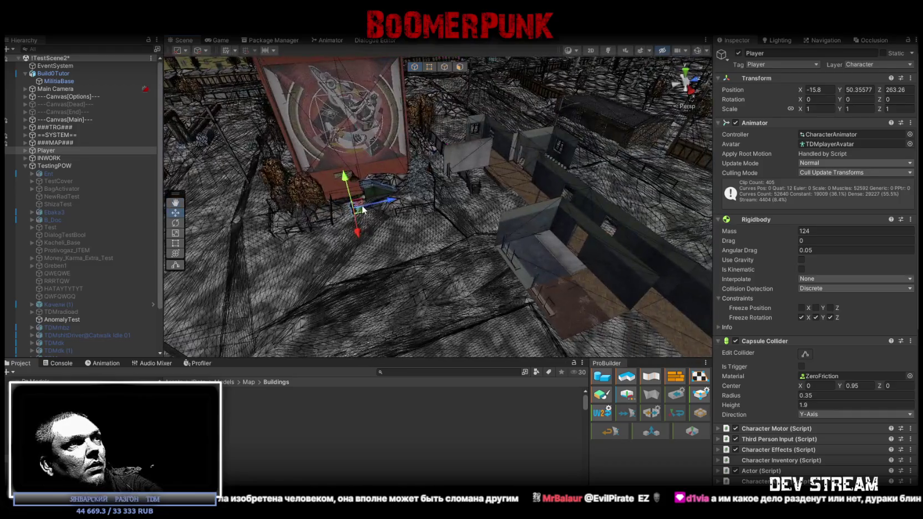
{"action": "right_click_drag", "start_coordinate": [479, 120], "coordinate": [340, 157]}
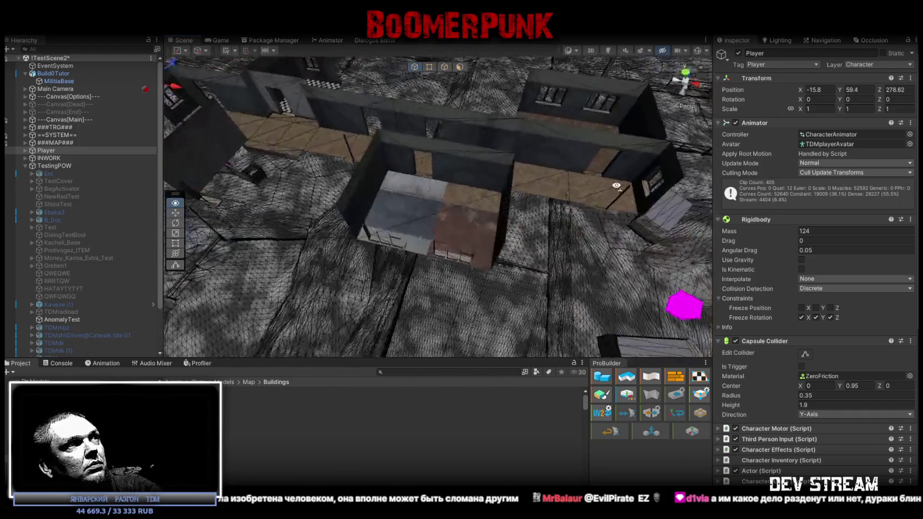
{"action": "left_click_drag", "start_coordinate": [517, 204], "coordinate": [580, 205]}
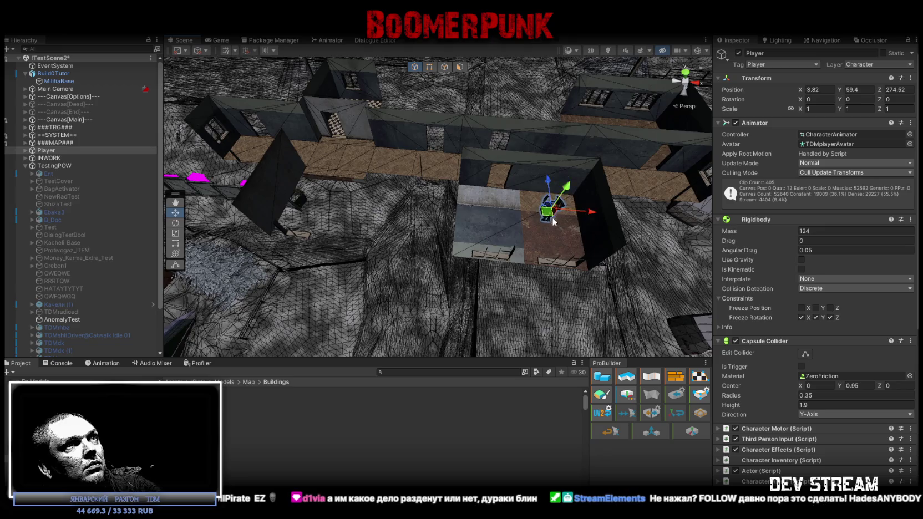
{"action": "right_click_drag", "start_coordinate": [580, 205], "coordinate": [543, 170]}
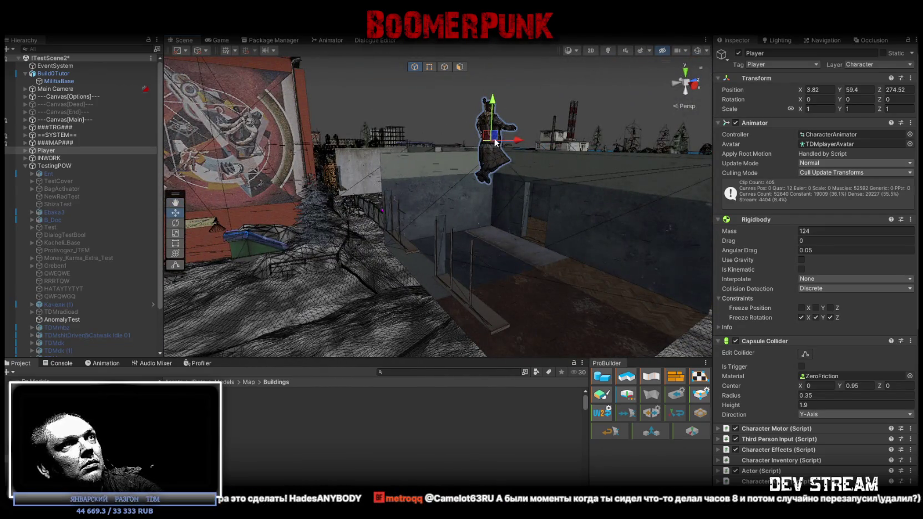
{"action": "left_click_drag", "start_coordinate": [539, 247], "coordinate": [541, 248]}
{"action": "right_click_drag", "start_coordinate": [541, 248], "coordinate": [562, 264]}
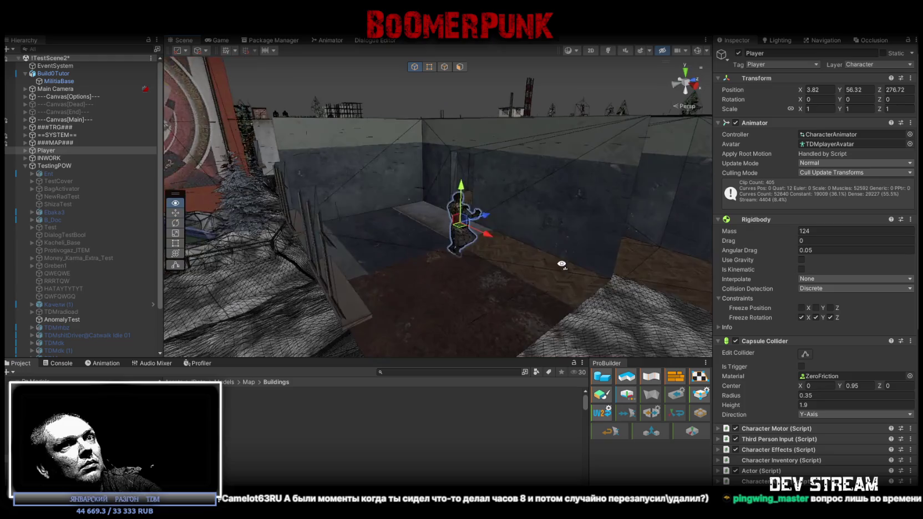
{"action": "right_click_drag", "start_coordinate": [355, 200], "coordinate": [450, 189]}
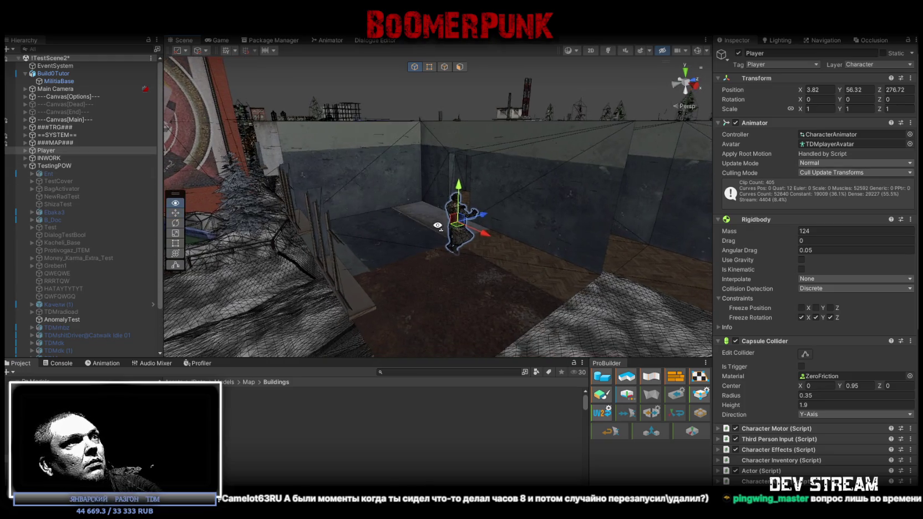
{"action": "mouse_move", "coordinate": [506, 187]}
{"action": "right_mouse_down"}
{"action": "mouse_move", "coordinate": [594, 263]}
{"action": "mouse_move", "coordinate": [545, 224]}
{"action": "right_mouse_up"}
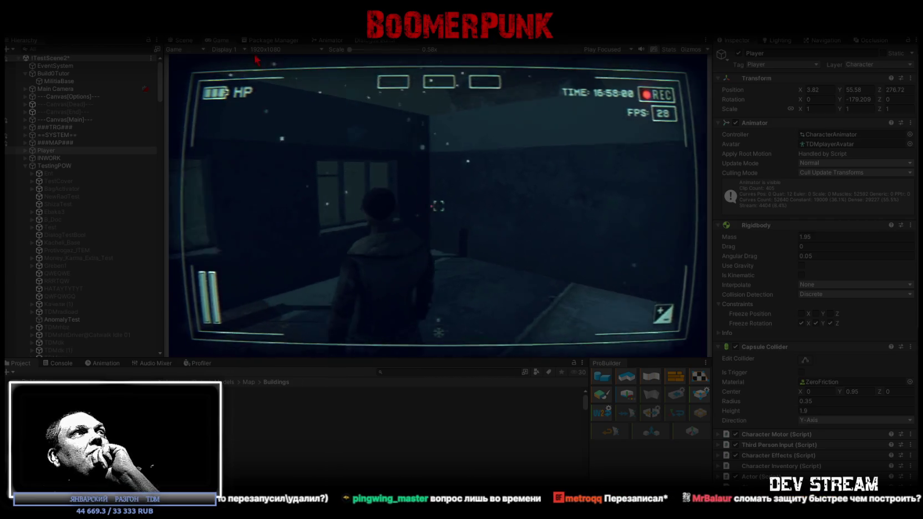
Play the game maximized and walk the character through the base's corridors, stairwell and rooms.
{"action": "key", "text": "ctrl+p"}
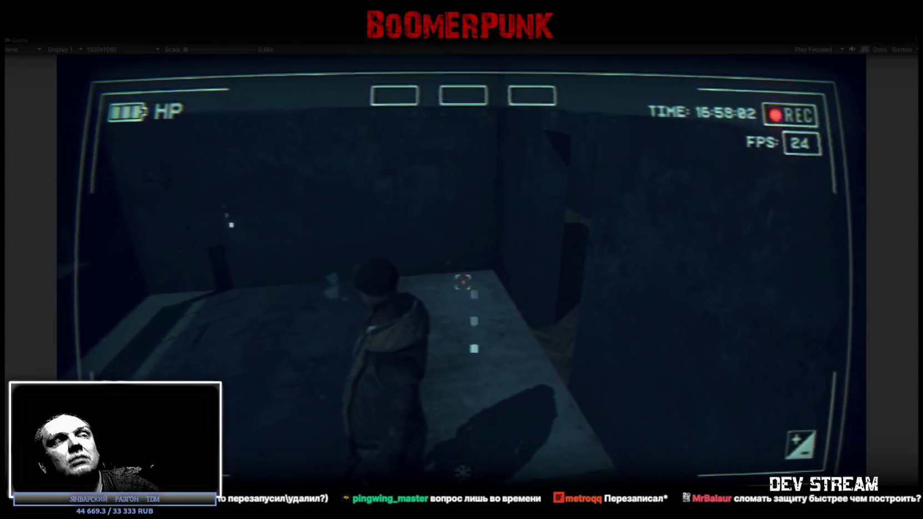
{"action": "key", "text": "w"}
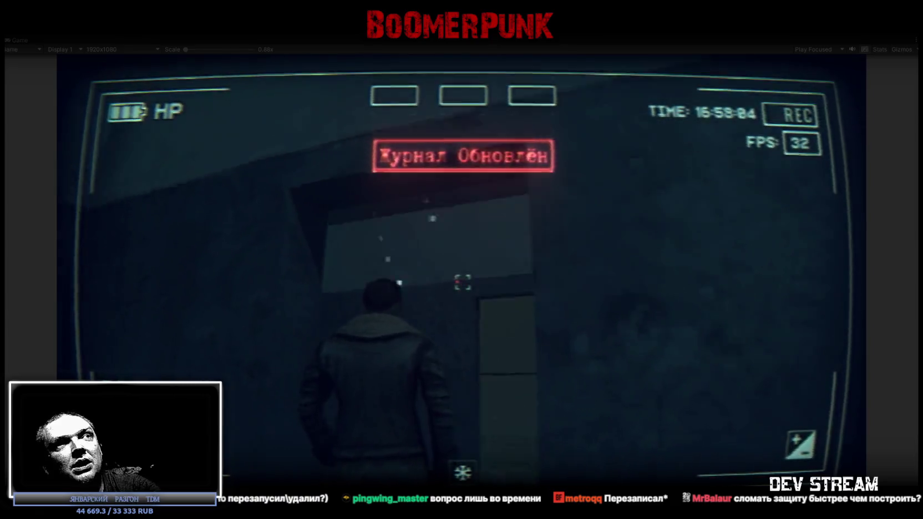
{"action": "key", "text": "w"}
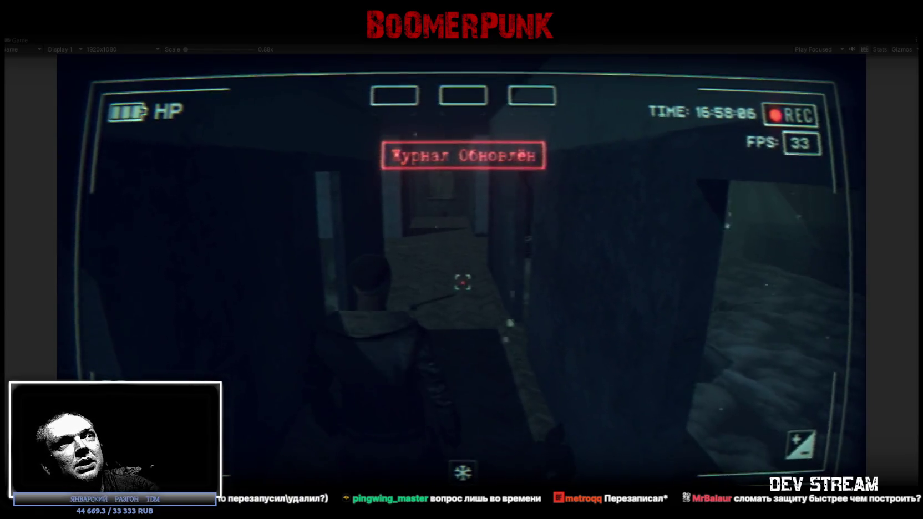
{"action": "key", "text": "w"}
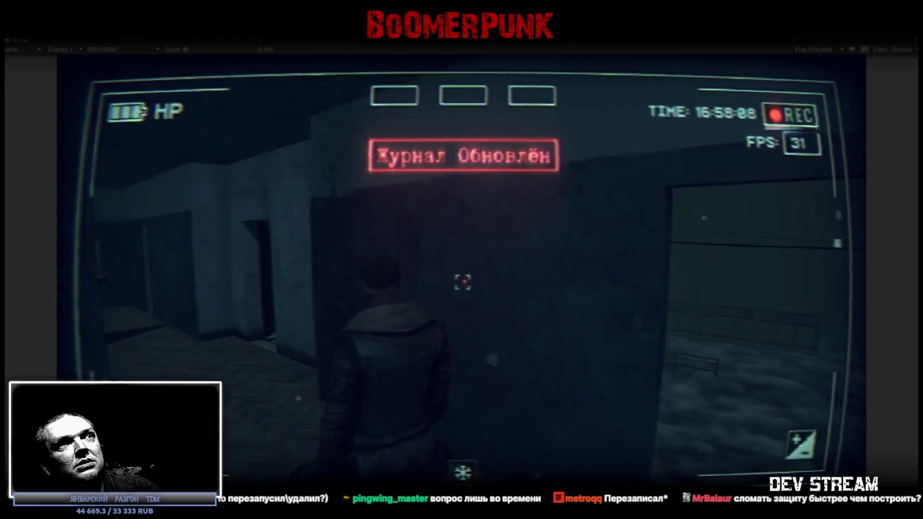
{"action": "key", "text": "w"}
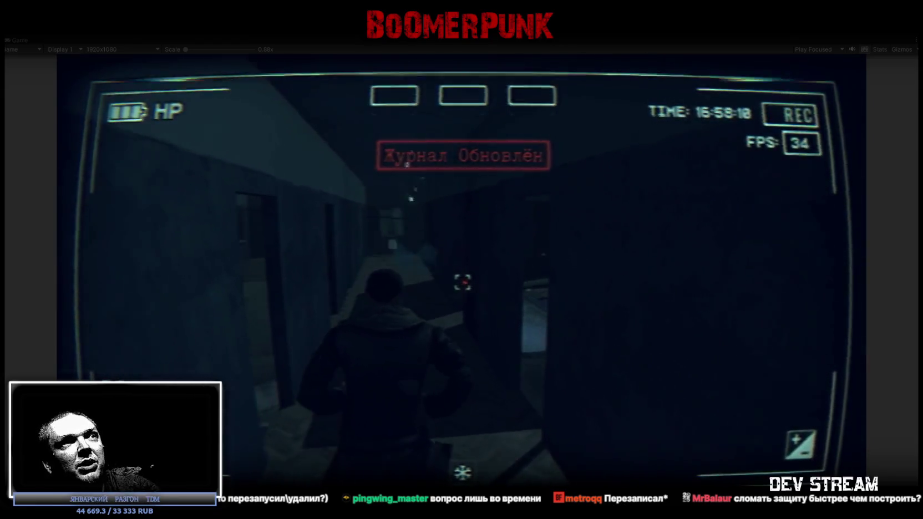
{"action": "key", "text": "w"}
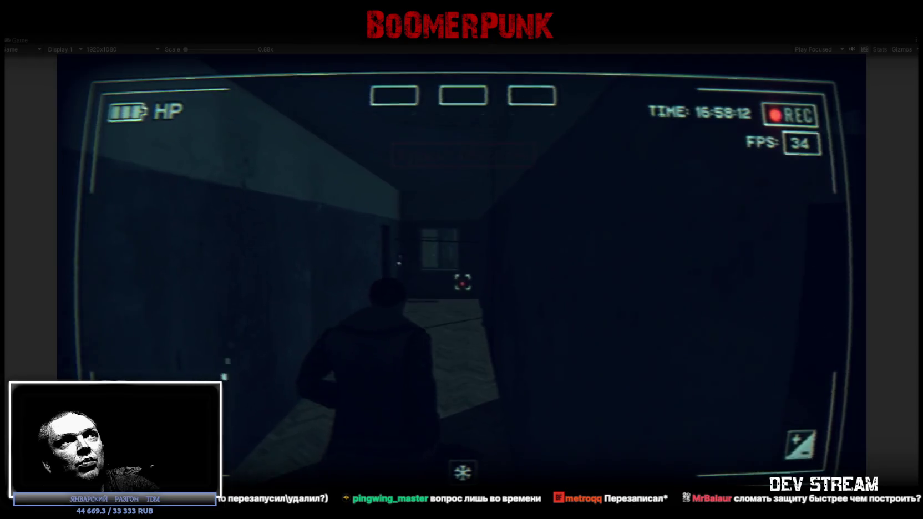
{"action": "key", "text": "w"}
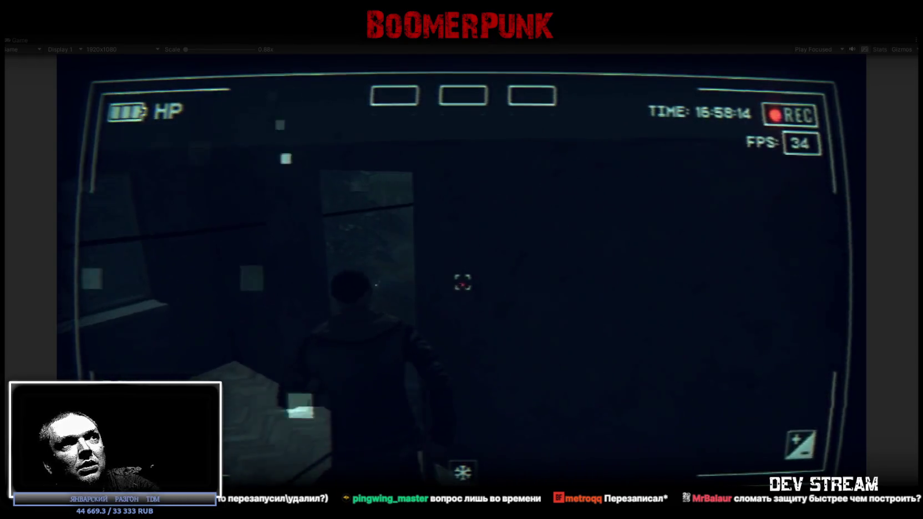
{"action": "key", "text": "w"}
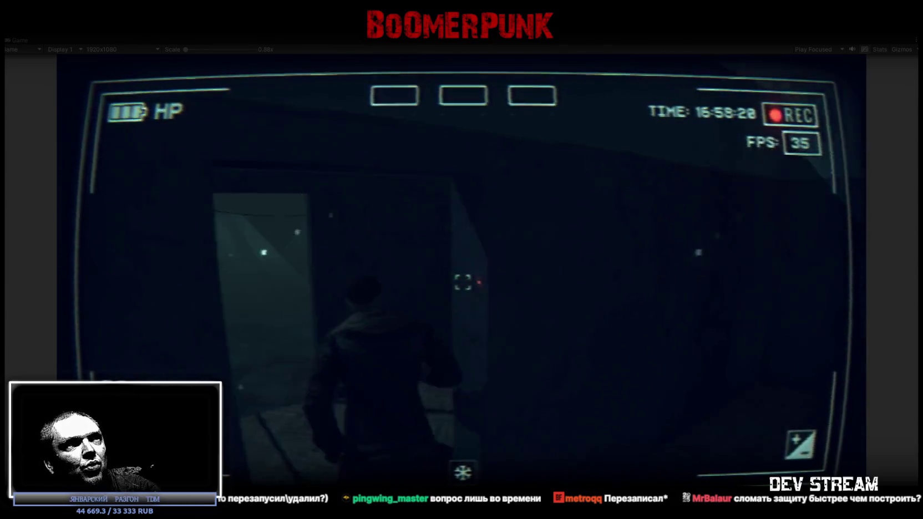
{"action": "key", "text": "w"}
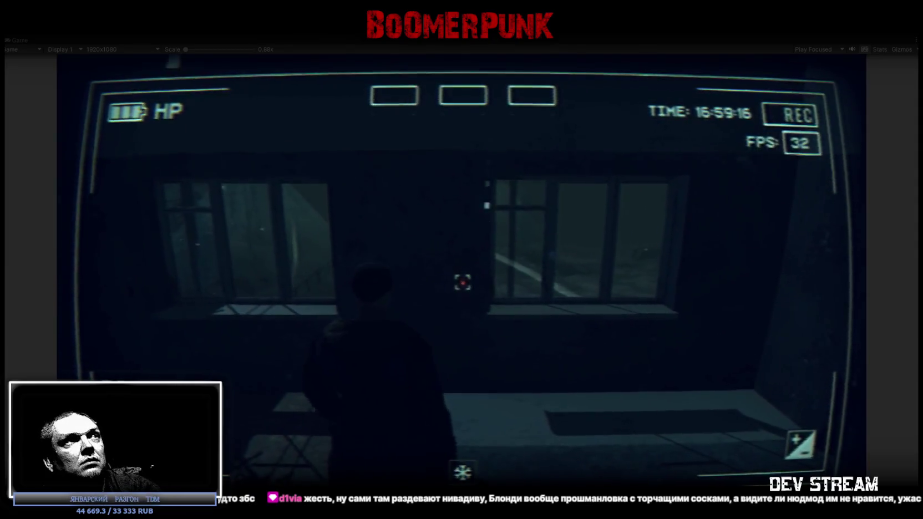
{"action": "key", "text": "Escape"}
{"action": "key", "text": "Escape"}
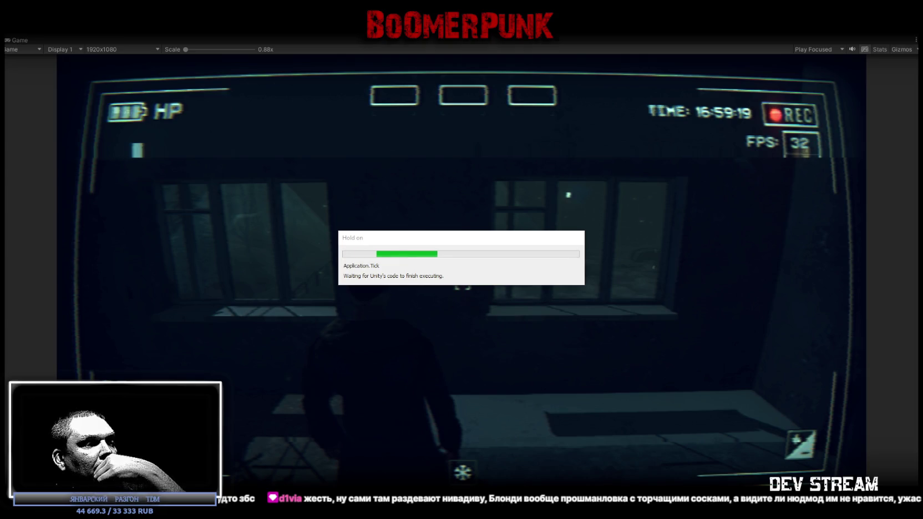
{"action": "key", "text": "alt+Tab"}
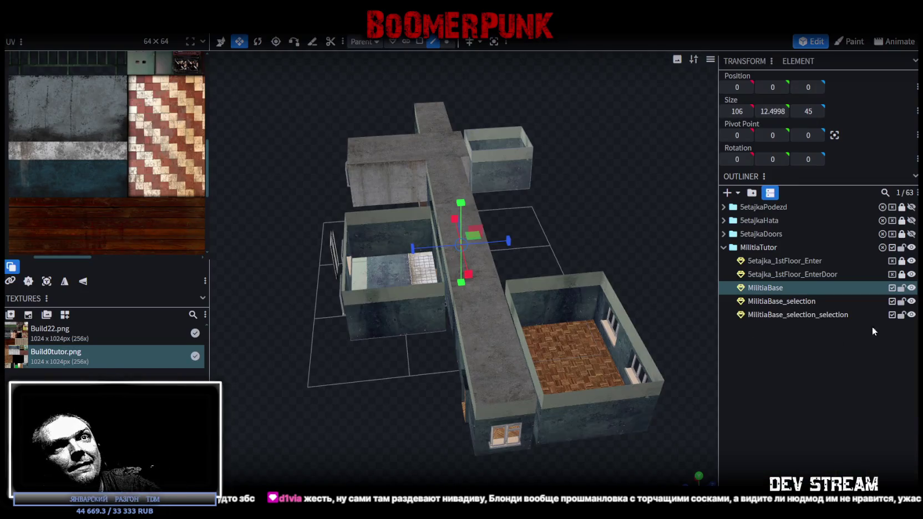
Hide the two MilitiaBase_selection meshes and box-select the two window frames.
{"action": "left_click", "coordinate": [912, 301]}
{"action": "left_click", "coordinate": [912, 314]}
{"action": "mouse_move", "coordinate": [638, 338]}
{"action": "left_mouse_down"}
{"action": "mouse_move", "coordinate": [538, 342]}
{"action": "mouse_move", "coordinate": [453, 294]}
{"action": "left_mouse_up"}
{"action": "scroll", "coordinate": [452, 294], "scroll_direction": "up", "scroll_amount": 3}
{"action": "scroll", "coordinate": [455, 299], "scroll_direction": "up", "scroll_amount": 3}
{"action": "scroll", "coordinate": [465, 324], "scroll_direction": "up", "scroll_amount": 2}
{"action": "scroll", "coordinate": [469, 302], "scroll_direction": "up", "scroll_amount": 2}
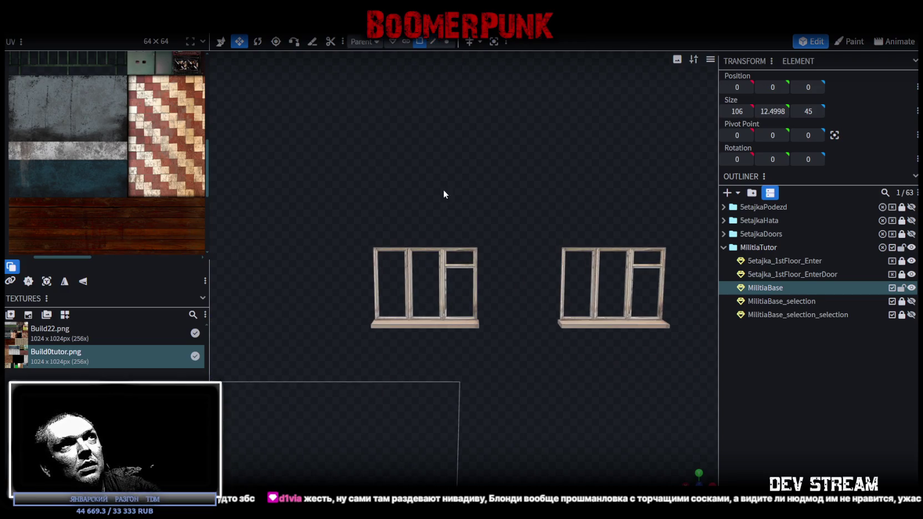
{"action": "scroll", "coordinate": [449, 191], "scroll_direction": "down", "scroll_amount": 1}
{"action": "mouse_move", "coordinate": [365, 217]}
{"action": "left_mouse_down", "text": "ctrl"}
{"action": "mouse_move", "coordinate": [589, 308]}
{"action": "mouse_move", "coordinate": [424, 394]}
{"action": "mouse_move", "coordinate": [633, 381]}
{"action": "mouse_move", "coordinate": [498, 349]}
{"action": "left_mouse_up", "text": "ctrl"}
{"action": "scroll", "coordinate": [442, 271], "scroll_direction": "down", "scroll_amount": 1}
{"action": "scroll", "coordinate": [535, 346], "scroll_direction": "down", "scroll_amount": 2}
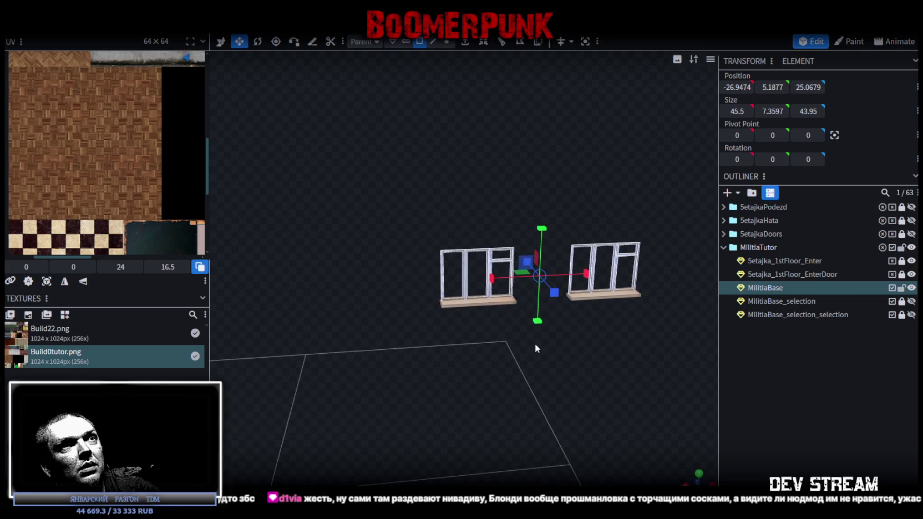
{"action": "mouse_move", "coordinate": [373, 176]}
{"action": "left_mouse_down", "text": "ctrl"}
{"action": "mouse_move", "coordinate": [691, 347]}
{"action": "mouse_move", "coordinate": [560, 356]}
{"action": "left_mouse_up", "text": "ctrl"}
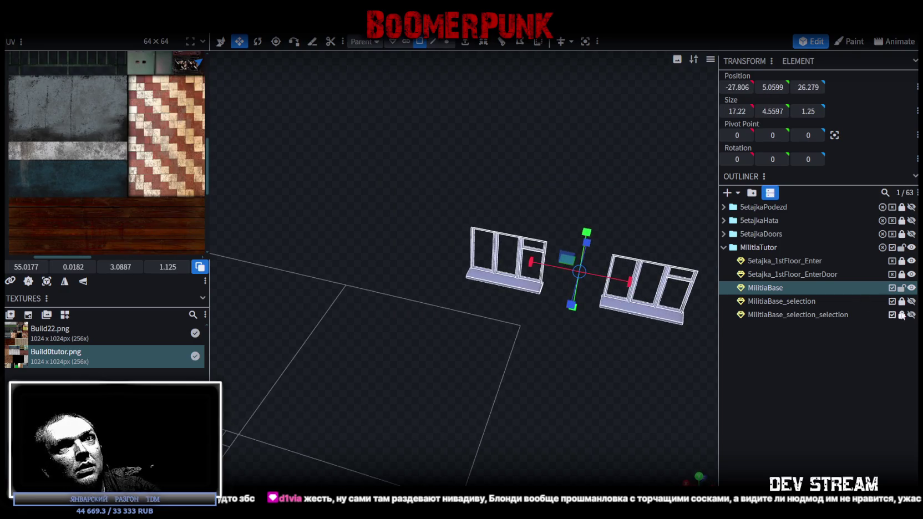
Show the hidden room walls and parquet floor again around the selected windows.
{"action": "left_click", "coordinate": [911, 301]}
{"action": "left_click", "coordinate": [911, 315]}
{"action": "scroll", "coordinate": [549, 150], "scroll_direction": "down", "scroll_amount": 3}
{"action": "scroll", "coordinate": [458, 133], "scroll_direction": "down", "scroll_amount": 4}
{"action": "scroll", "coordinate": [445, 382], "scroll_direction": "down", "scroll_amount": 2}
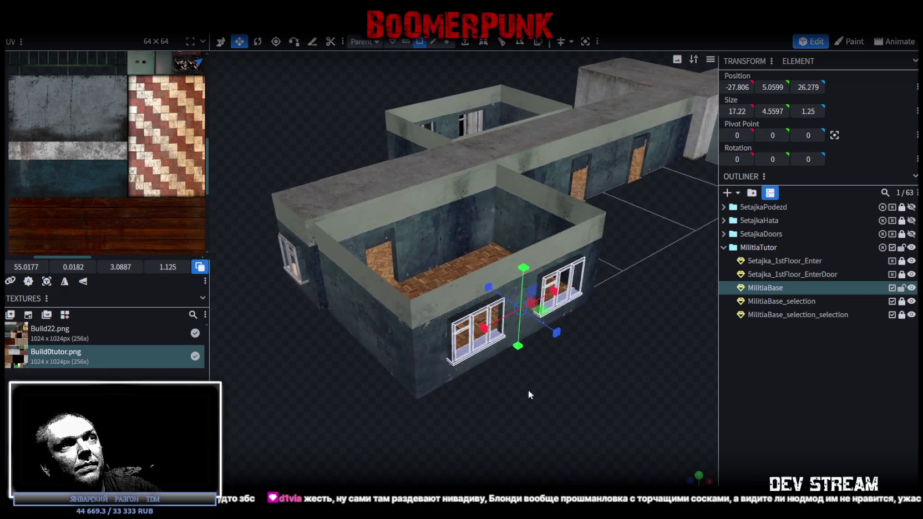
{"action": "left_click_drag", "start_coordinate": [446, 383], "coordinate": [478, 367]}
{"action": "scroll", "coordinate": [485, 361], "scroll_direction": "up", "scroll_amount": 4}
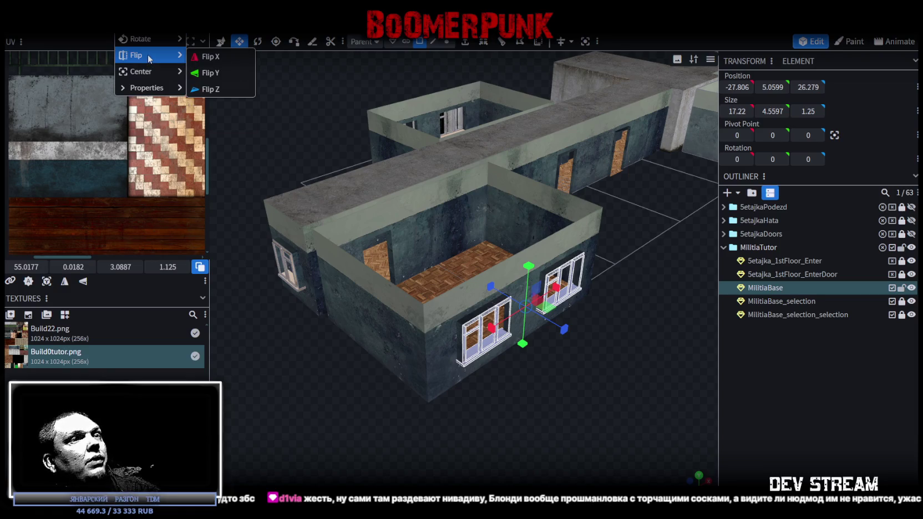
Flip the window frames along X and check where they landed in the room's wall.
{"action": "left_click", "coordinate": [237, 63]}
{"action": "scroll", "coordinate": [623, 283], "scroll_direction": "down", "scroll_amount": 2}
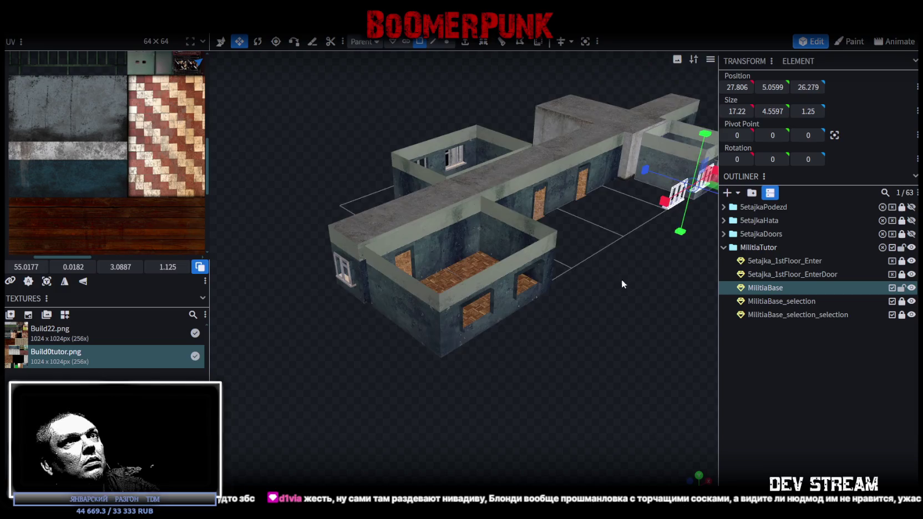
{"action": "left_click_drag", "start_coordinate": [623, 283], "coordinate": [522, 299]}
{"action": "scroll", "coordinate": [578, 317], "scroll_direction": "up", "scroll_amount": 2}
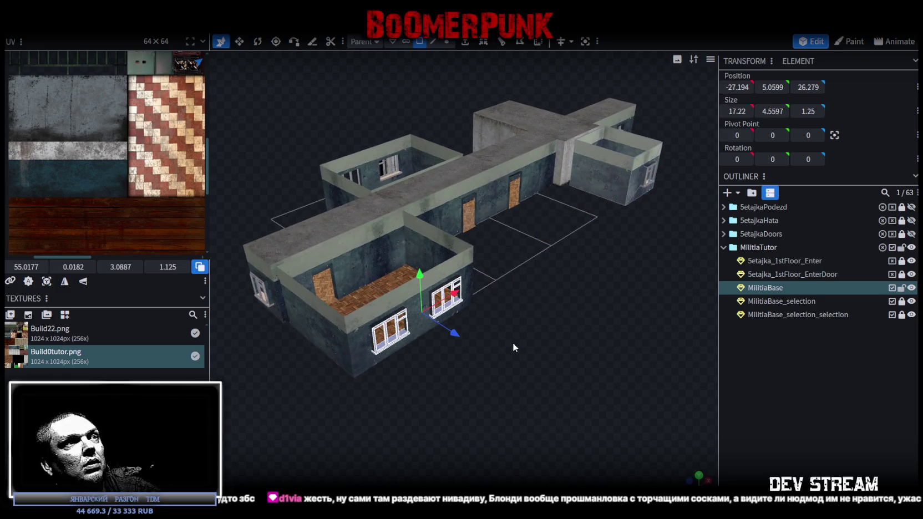
{"action": "scroll", "coordinate": [514, 348], "scroll_direction": "up", "scroll_amount": 5}
{"action": "mouse_move", "coordinate": [544, 232]}
{"action": "left_mouse_down"}
{"action": "mouse_move", "coordinate": [589, 220]}
{"action": "mouse_move", "coordinate": [547, 252]}
{"action": "left_mouse_up"}
{"action": "scroll", "coordinate": [589, 220], "scroll_direction": "up", "scroll_amount": 3}
Orbit and zoom from a top-down view to a side view of the building's windows.
{"action": "mouse_move", "coordinate": [441, 399]}
{"action": "left_mouse_down"}
{"action": "mouse_move", "coordinate": [565, 326]}
{"action": "mouse_move", "coordinate": [501, 407]}
{"action": "mouse_move", "coordinate": [479, 402]}
{"action": "mouse_move", "coordinate": [575, 348]}
{"action": "mouse_move", "coordinate": [615, 343]}
{"action": "mouse_move", "coordinate": [611, 326]}
{"action": "mouse_move", "coordinate": [526, 355]}
{"action": "mouse_move", "coordinate": [531, 455]}
{"action": "mouse_move", "coordinate": [494, 285]}
{"action": "mouse_move", "coordinate": [548, 312]}
{"action": "mouse_move", "coordinate": [515, 330]}
{"action": "mouse_move", "coordinate": [469, 301]}
{"action": "mouse_move", "coordinate": [460, 314]}
{"action": "mouse_move", "coordinate": [438, 308]}
{"action": "mouse_move", "coordinate": [444, 321]}
{"action": "left_mouse_up"}
{"action": "scroll", "coordinate": [500, 407], "scroll_direction": "up", "scroll_amount": 3}
{"action": "scroll", "coordinate": [479, 402], "scroll_direction": "down", "scroll_amount": 5}
{"action": "scroll", "coordinate": [507, 383], "scroll_direction": "down", "scroll_amount": 3}
{"action": "scroll", "coordinate": [507, 383], "scroll_direction": "up", "scroll_amount": 2}
{"action": "scroll", "coordinate": [490, 389], "scroll_direction": "down", "scroll_amount": 2}
{"action": "scroll", "coordinate": [487, 388], "scroll_direction": "down", "scroll_amount": 3}
{"action": "scroll", "coordinate": [456, 388], "scroll_direction": "down", "scroll_amount": 2}
{"action": "scroll", "coordinate": [436, 308], "scroll_direction": "up", "scroll_amount": 3}
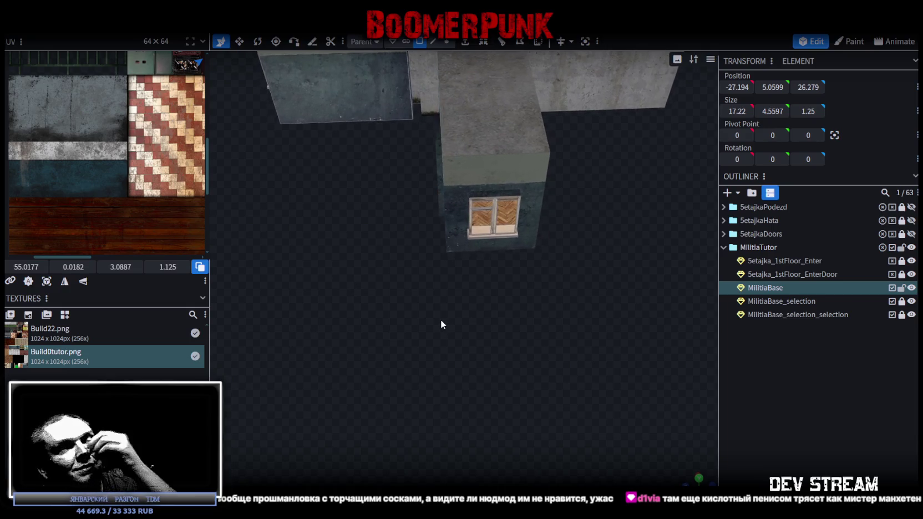
{"action": "mouse_move", "coordinate": [441, 321]}
{"action": "left_mouse_down"}
{"action": "mouse_move", "coordinate": [440, 330]}
{"action": "mouse_move", "coordinate": [519, 348]}
{"action": "left_mouse_up"}
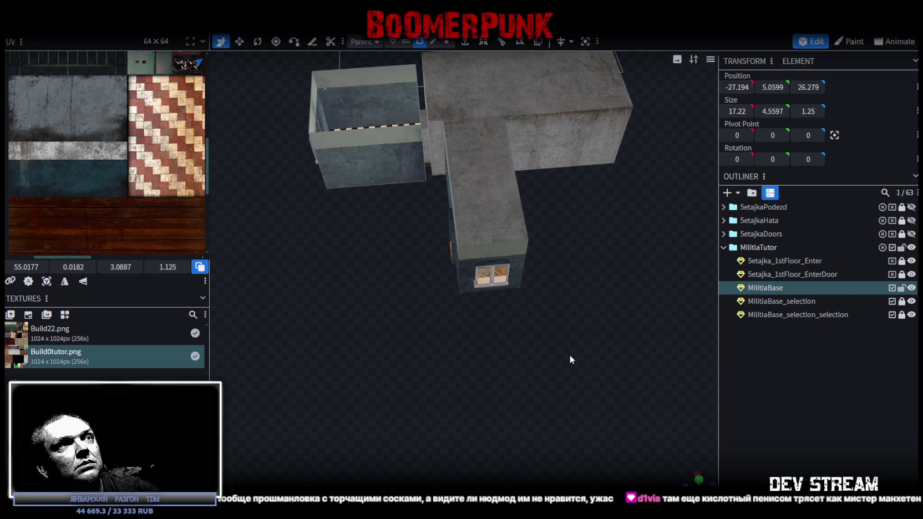
{"action": "mouse_move", "coordinate": [330, 318]}
{"action": "left_mouse_down"}
{"action": "mouse_move", "coordinate": [362, 310]}
{"action": "mouse_move", "coordinate": [418, 333]}
{"action": "left_mouse_up"}
{"action": "scroll", "coordinate": [428, 331], "scroll_direction": "up", "scroll_amount": 2}
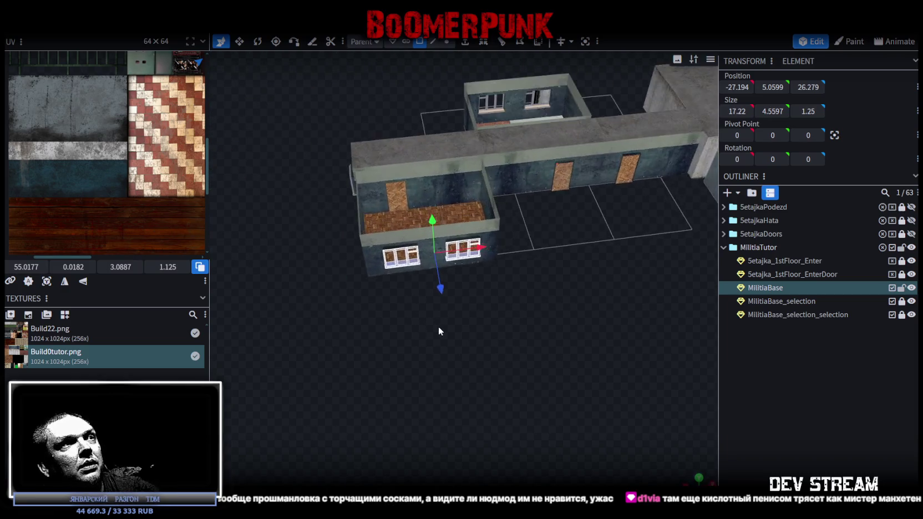
{"action": "scroll", "coordinate": [444, 326], "scroll_direction": "up", "scroll_amount": 5}
{"action": "scroll", "coordinate": [438, 314], "scroll_direction": "up", "scroll_amount": 3}
Undo the window move so the two frames sit back at X -27.806.
{"action": "right_click", "coordinate": [329, 269]}
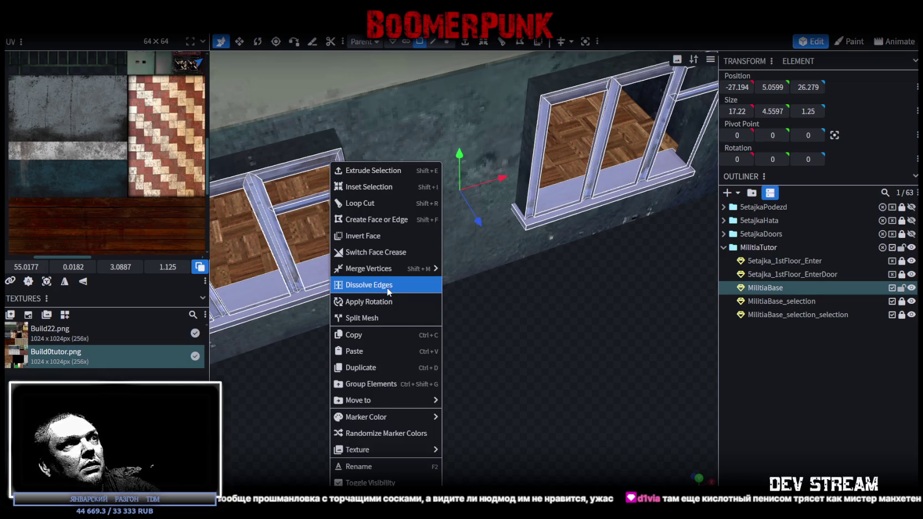
{"action": "scroll", "coordinate": [563, 321], "scroll_direction": "down", "scroll_amount": 3}
{"action": "scroll", "coordinate": [566, 308], "scroll_direction": "down", "scroll_amount": 2}
{"action": "scroll", "coordinate": [566, 304], "scroll_direction": "down", "scroll_amount": 2}
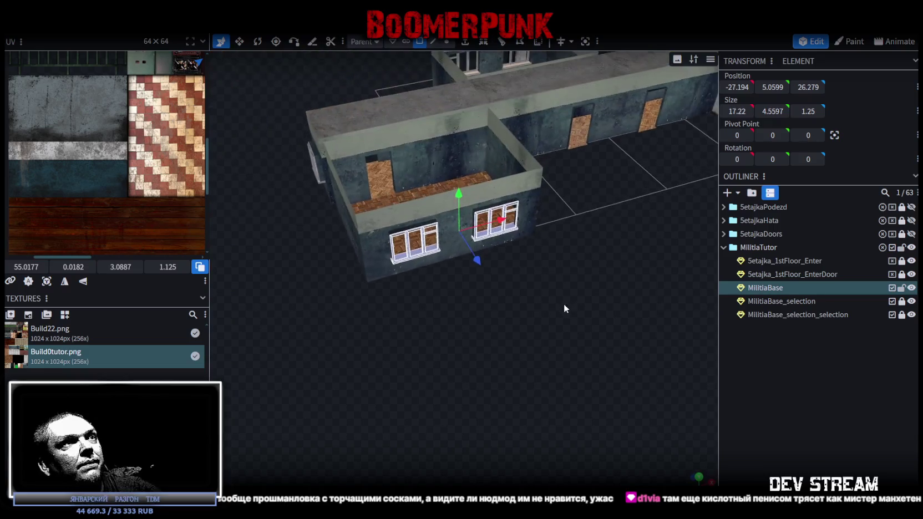
{"action": "scroll", "coordinate": [560, 305], "scroll_direction": "down", "scroll_amount": 2}
{"action": "scroll", "coordinate": [563, 307], "scroll_direction": "down", "scroll_amount": 1}
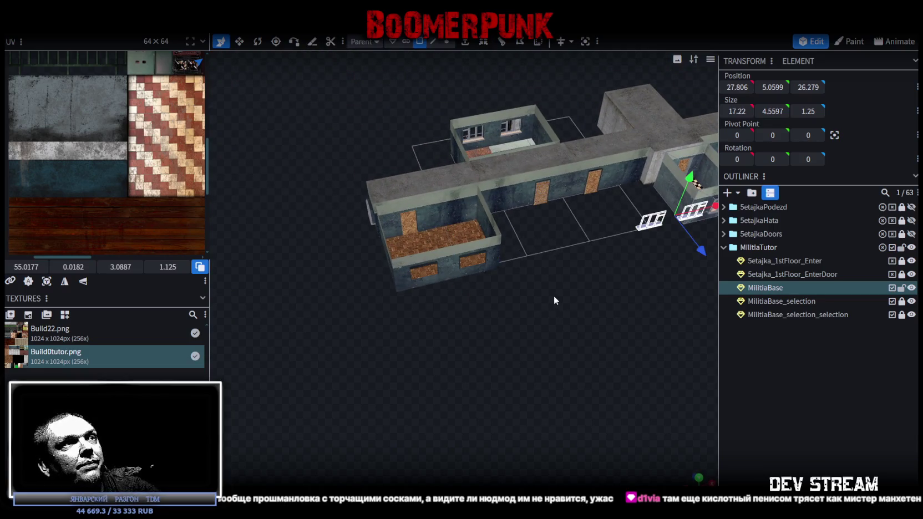
{"action": "key", "text": "ctrl+z"}
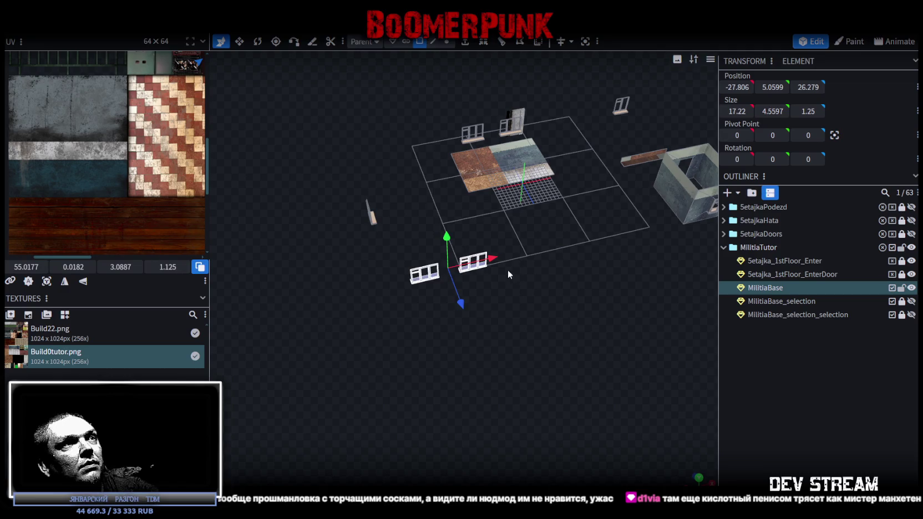
{"action": "scroll", "coordinate": [494, 275], "scroll_direction": "up", "scroll_amount": 1}
{"action": "mouse_move", "coordinate": [556, 196]}
{"action": "left_mouse_down"}
{"action": "mouse_move", "coordinate": [437, 355]}
{"action": "mouse_move", "coordinate": [491, 315]}
{"action": "left_mouse_up"}
{"action": "scroll", "coordinate": [490, 316], "scroll_direction": "up", "scroll_amount": 3}
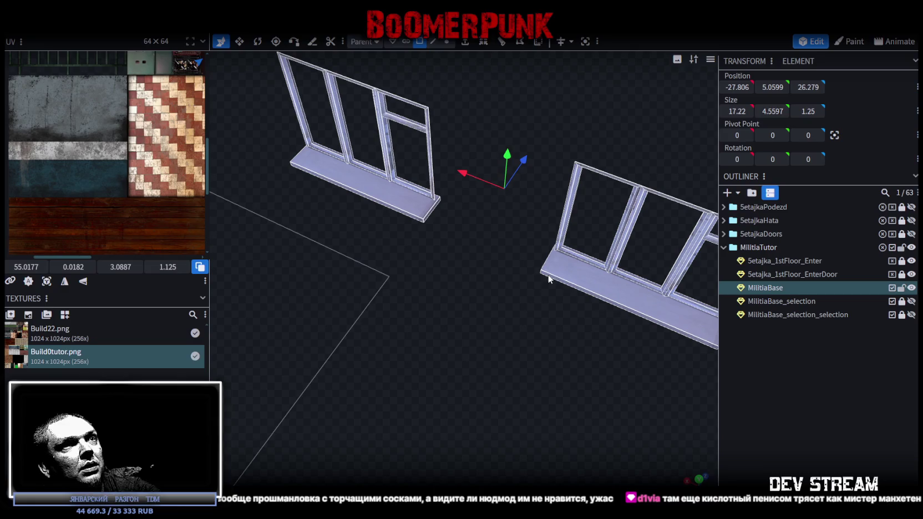
Split the window faces off into their own mesh and clear the face selection.
{"action": "right_click", "coordinate": [554, 273]}
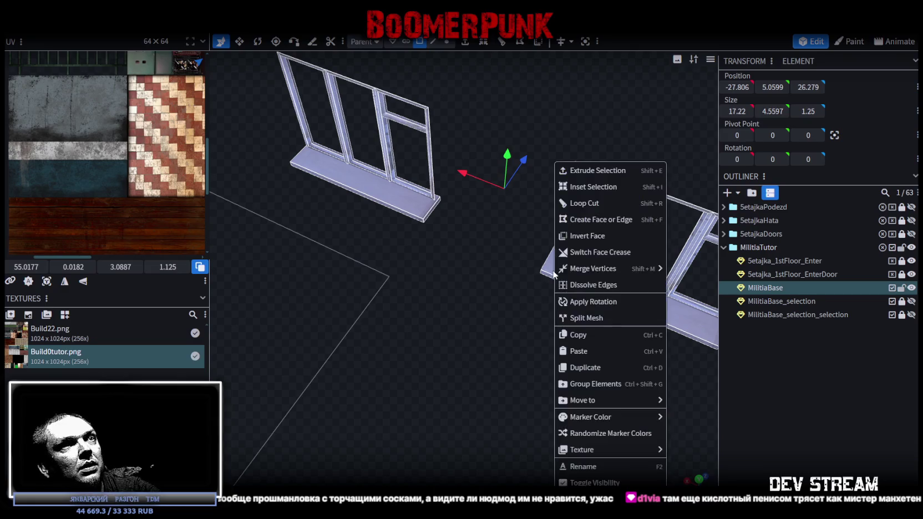
{"action": "left_click", "coordinate": [602, 318]}
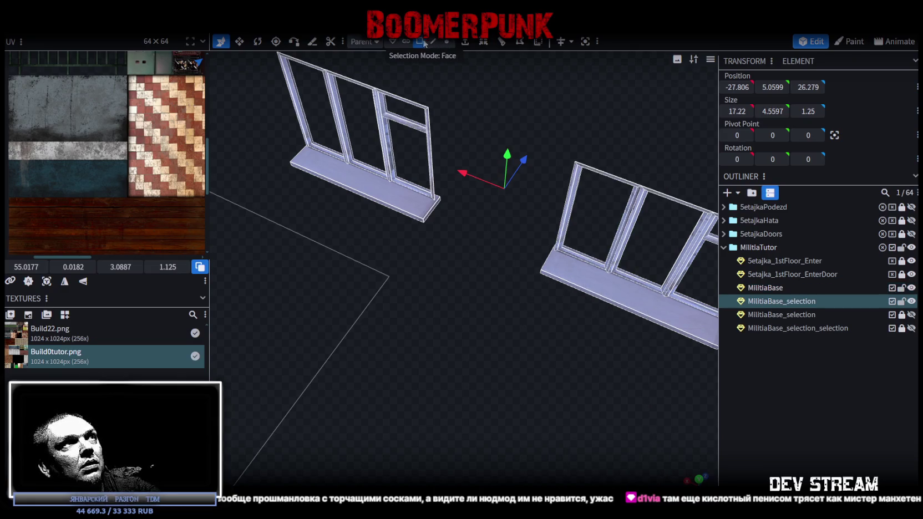
{"action": "left_click", "coordinate": [430, 217]}
Orbit and zoom in to inspect a window frame's edges and sill up close.
{"action": "mouse_move", "coordinate": [379, 300]}
{"action": "left_mouse_down"}
{"action": "mouse_move", "coordinate": [447, 314]}
{"action": "mouse_move", "coordinate": [428, 315]}
{"action": "left_mouse_up"}
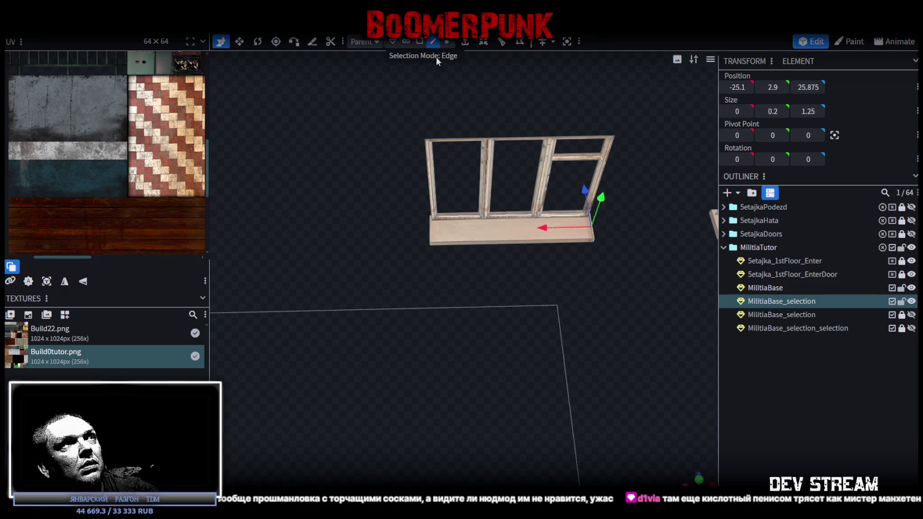
{"action": "left_click_drag", "start_coordinate": [428, 172], "coordinate": [425, 172]}
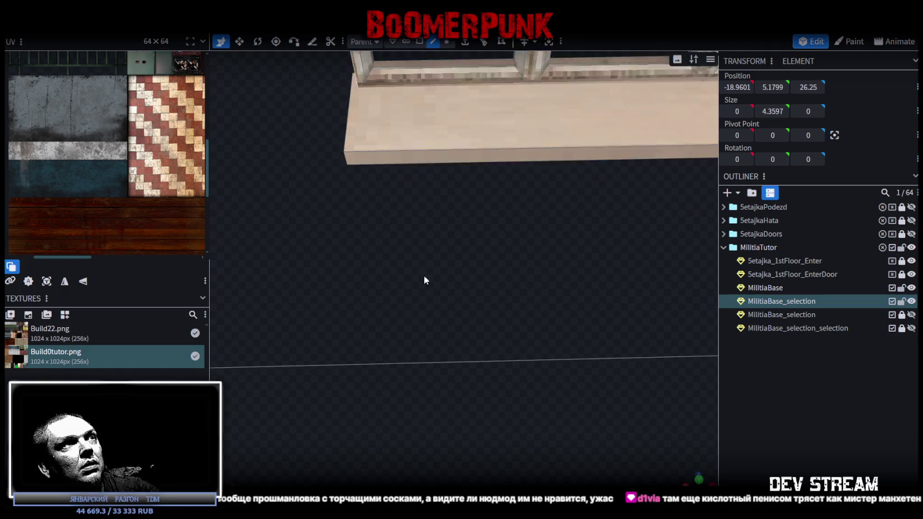
{"action": "scroll", "coordinate": [423, 274], "scroll_direction": "up", "scroll_amount": 5}
{"action": "scroll", "coordinate": [423, 274], "scroll_direction": "down", "scroll_amount": 5}
{"action": "left_click_drag", "start_coordinate": [423, 274], "coordinate": [454, 223]}
{"action": "scroll", "coordinate": [454, 222], "scroll_direction": "up", "scroll_amount": 5}
{"action": "left_click_drag", "start_coordinate": [449, 282], "coordinate": [442, 288]}
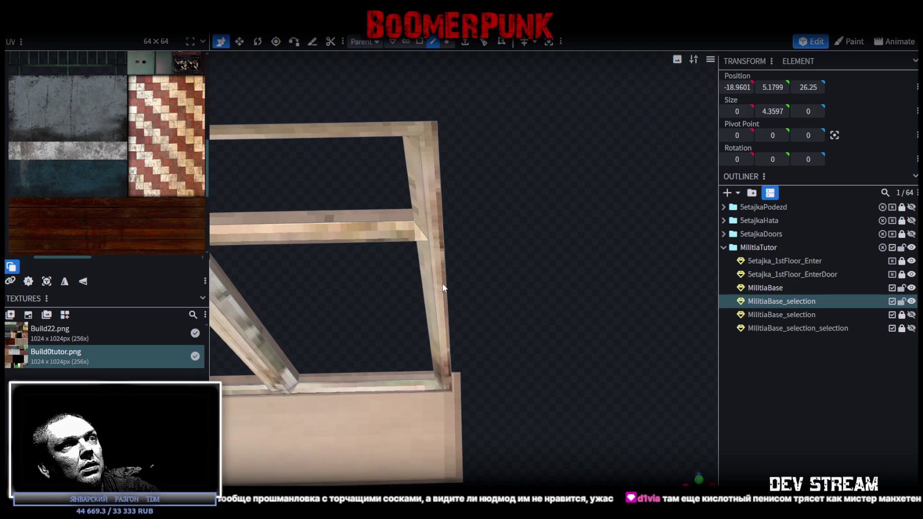
{"action": "scroll", "coordinate": [447, 282], "scroll_direction": "down", "scroll_amount": 5}
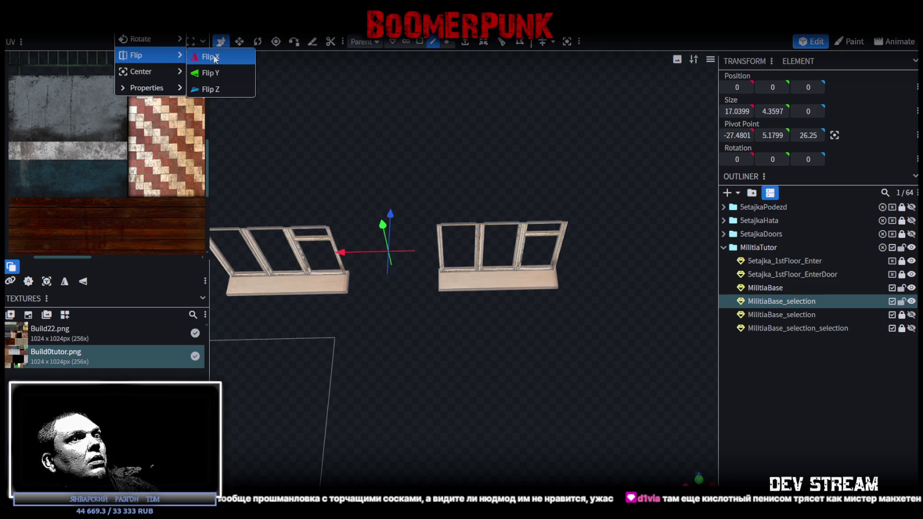
Flip the window frames along X and back again, zooming in to inspect the result.
{"action": "left_click", "coordinate": [211, 56]}
{"action": "mouse_move", "coordinate": [453, 371]}
{"action": "left_mouse_down"}
{"action": "mouse_move", "coordinate": [363, 303]}
{"action": "mouse_move", "coordinate": [363, 313]}
{"action": "mouse_move", "coordinate": [435, 300]}
{"action": "left_mouse_up"}
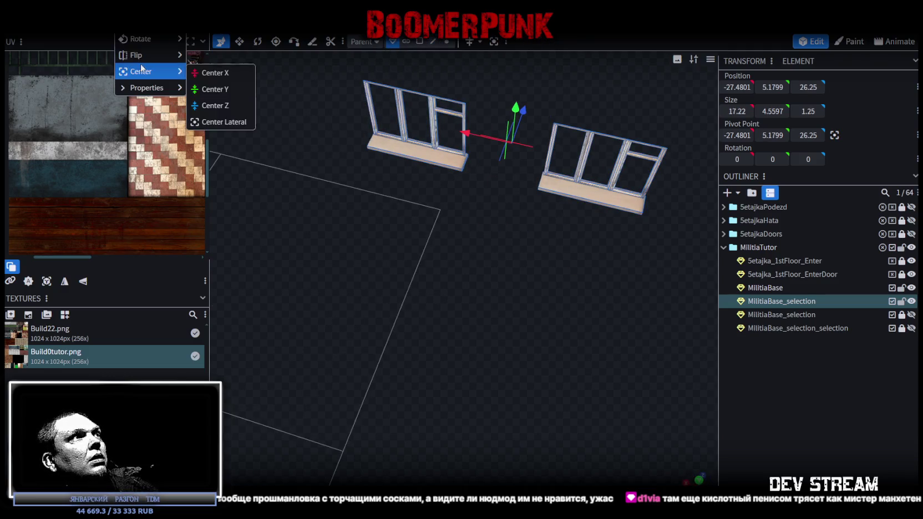
{"action": "left_click", "coordinate": [215, 58]}
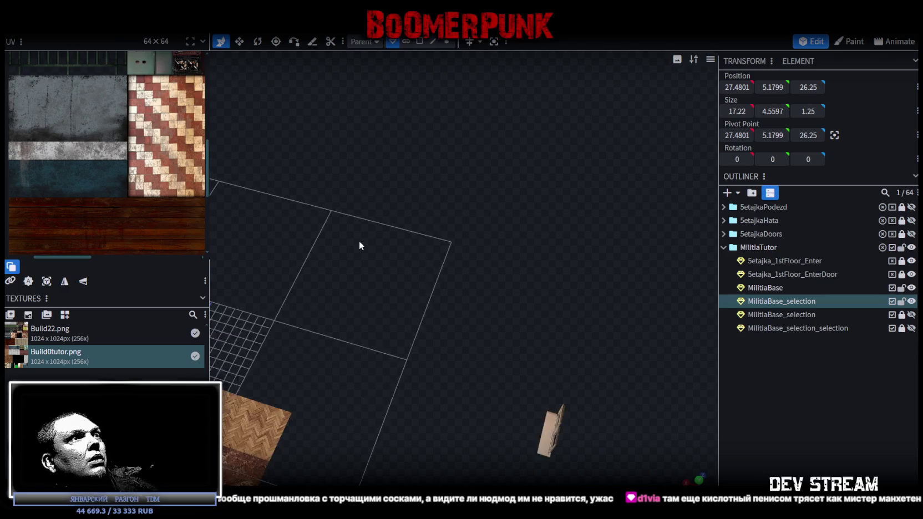
{"action": "scroll", "coordinate": [383, 233], "scroll_direction": "down", "scroll_amount": 3}
{"action": "scroll", "coordinate": [477, 249], "scroll_direction": "down", "scroll_amount": 3}
{"action": "scroll", "coordinate": [489, 227], "scroll_direction": "up", "scroll_amount": 2}
{"action": "scroll", "coordinate": [412, 239], "scroll_direction": "up", "scroll_amount": 2}
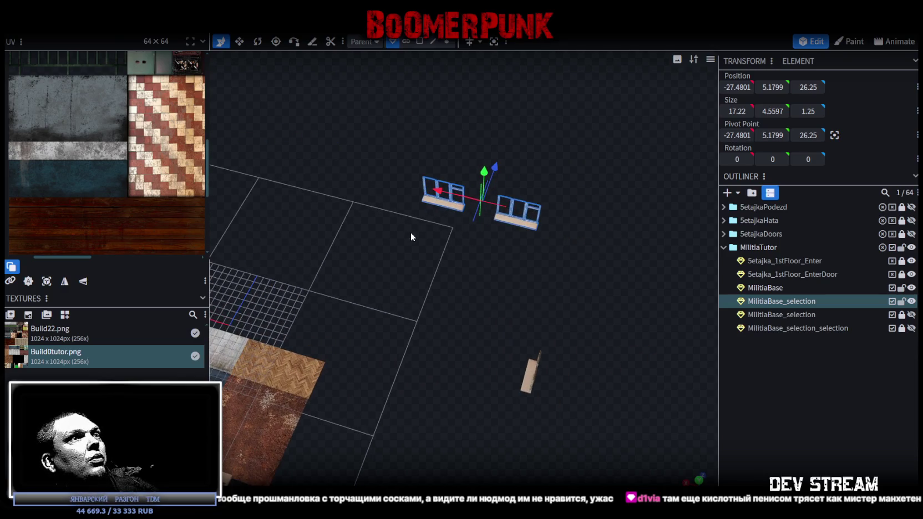
{"action": "scroll", "coordinate": [426, 249], "scroll_direction": "up", "scroll_amount": 2}
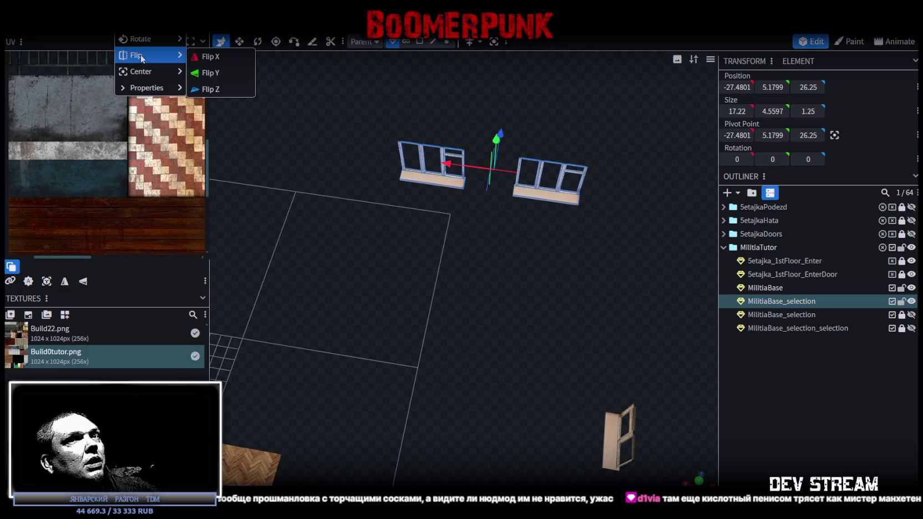
Orbit to face the frames head-on and flip them along X once more, to X 27.4801.
{"action": "mouse_move", "coordinate": [454, 226]}
{"action": "left_mouse_down"}
{"action": "mouse_move", "coordinate": [437, 248]}
{"action": "mouse_move", "coordinate": [335, 262]}
{"action": "mouse_move", "coordinate": [525, 243]}
{"action": "mouse_move", "coordinate": [429, 273]}
{"action": "mouse_move", "coordinate": [496, 299]}
{"action": "mouse_move", "coordinate": [589, 274]}
{"action": "mouse_move", "coordinate": [373, 255]}
{"action": "mouse_move", "coordinate": [447, 241]}
{"action": "mouse_move", "coordinate": [371, 293]}
{"action": "mouse_move", "coordinate": [438, 298]}
{"action": "mouse_move", "coordinate": [432, 290]}
{"action": "left_mouse_up"}
{"action": "scroll", "coordinate": [420, 250], "scroll_direction": "up", "scroll_amount": 3}
{"action": "scroll", "coordinate": [434, 298], "scroll_direction": "up", "scroll_amount": 3}
{"action": "scroll", "coordinate": [435, 301], "scroll_direction": "up", "scroll_amount": 2}
{"action": "scroll", "coordinate": [249, 91], "scroll_direction": "down", "scroll_amount": 3}
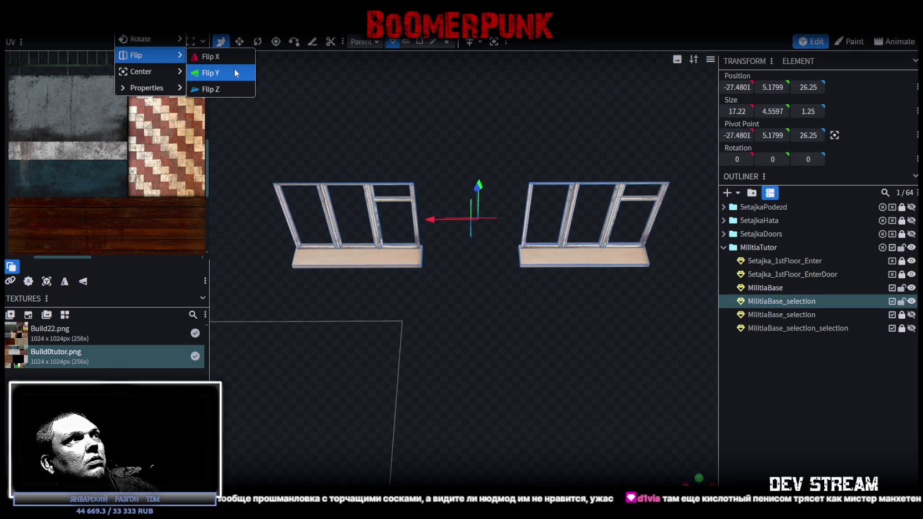
{"action": "left_click", "coordinate": [232, 63]}
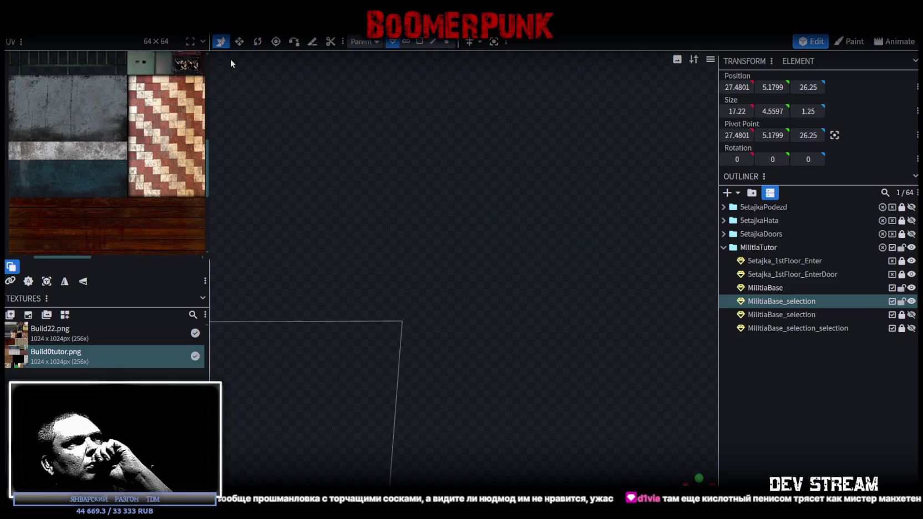
Undo the stray drag and make the window frames' Position X negative, -27.4801.
{"action": "scroll", "coordinate": [351, 314], "scroll_direction": "down", "scroll_amount": 5}
{"action": "scroll", "coordinate": [358, 313], "scroll_direction": "down", "scroll_amount": 3}
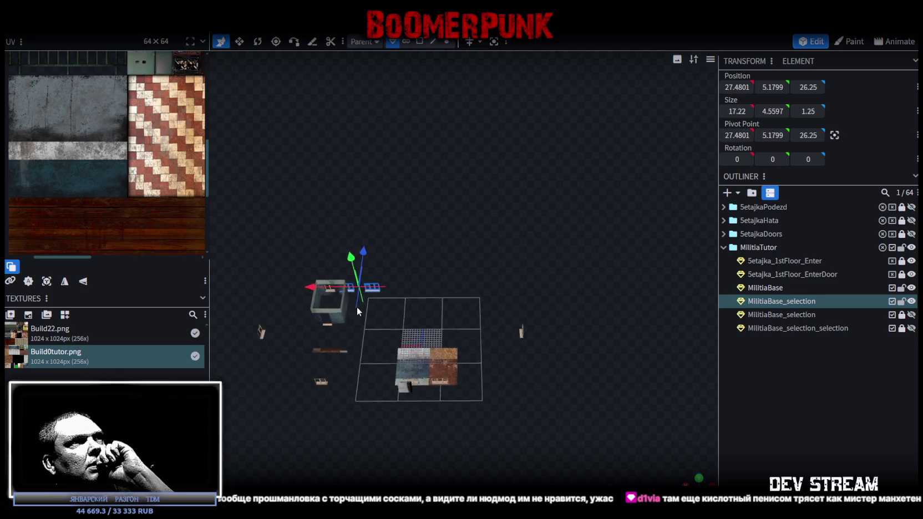
{"action": "scroll", "coordinate": [369, 306], "scroll_direction": "up", "scroll_amount": 2}
{"action": "right_click_drag", "start_coordinate": [411, 258], "coordinate": [383, 218]}
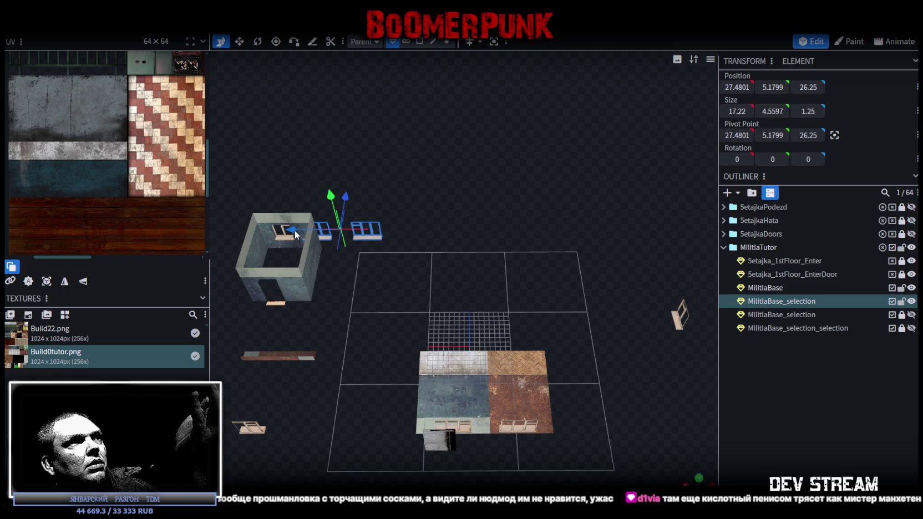
{"action": "mouse_move", "coordinate": [294, 230]}
{"action": "left_mouse_down"}
{"action": "mouse_move", "coordinate": [506, 236]}
{"action": "mouse_move", "coordinate": [555, 255]}
{"action": "left_mouse_up"}
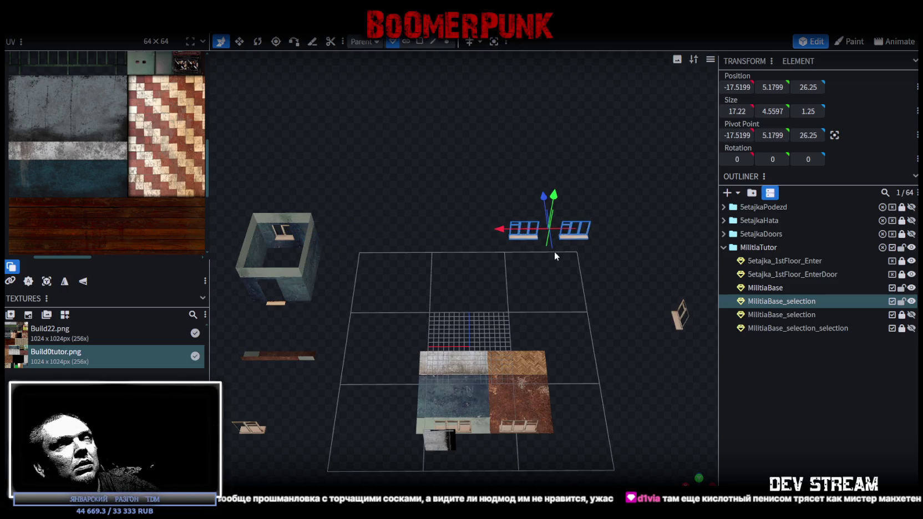
{"action": "key", "text": "ctrl+z"}
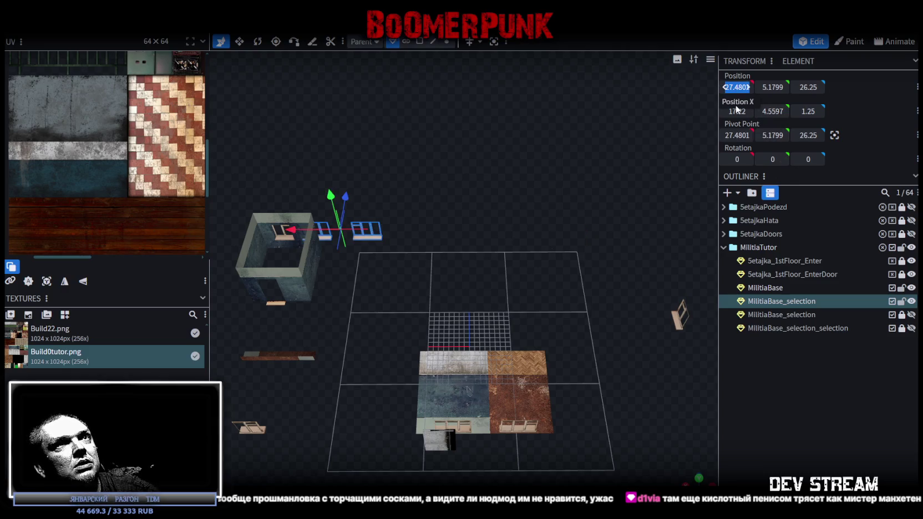
{"action": "key", "text": "Left"}
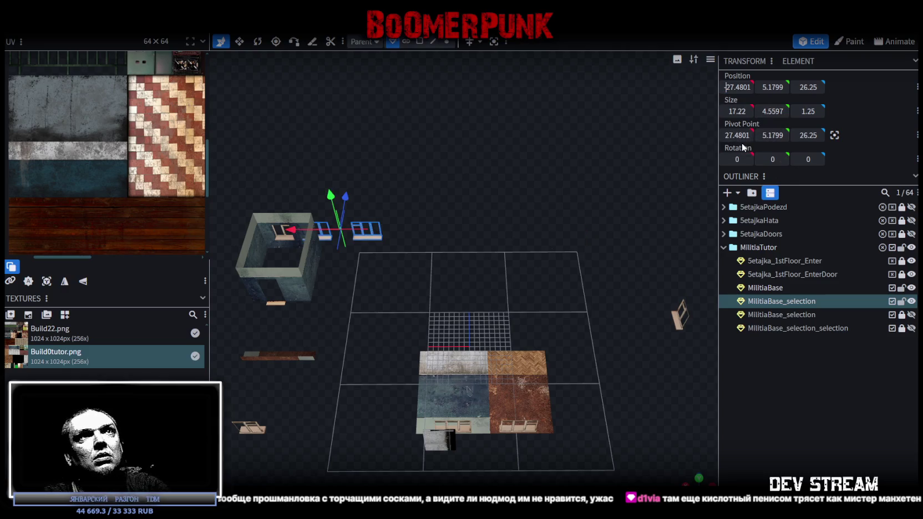
{"action": "type", "text": "-"}
{"action": "key", "text": "Return"}
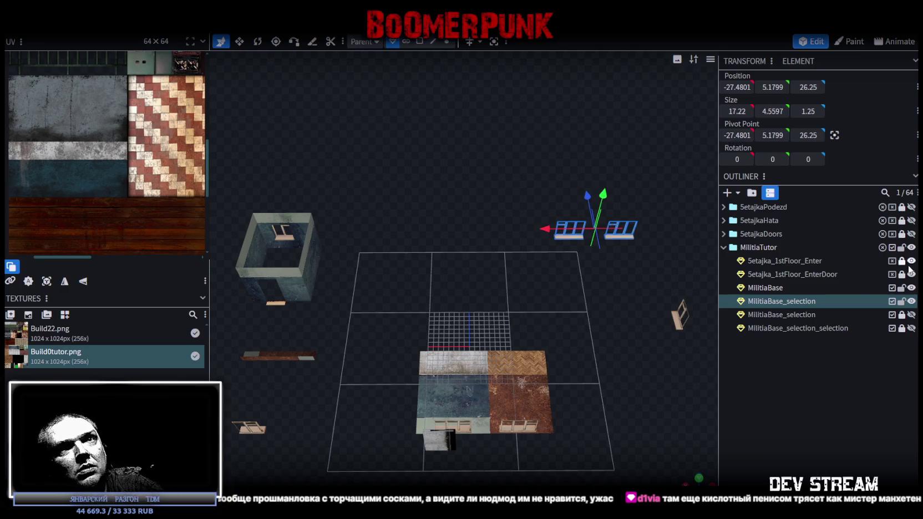
Unhide both MilitiaBase_selection meshes and look over the building's window frame and sill.
{"action": "left_click", "coordinate": [912, 315]}
{"action": "left_click", "coordinate": [911, 328]}
{"action": "left_click_drag", "start_coordinate": [638, 167], "coordinate": [560, 153]}
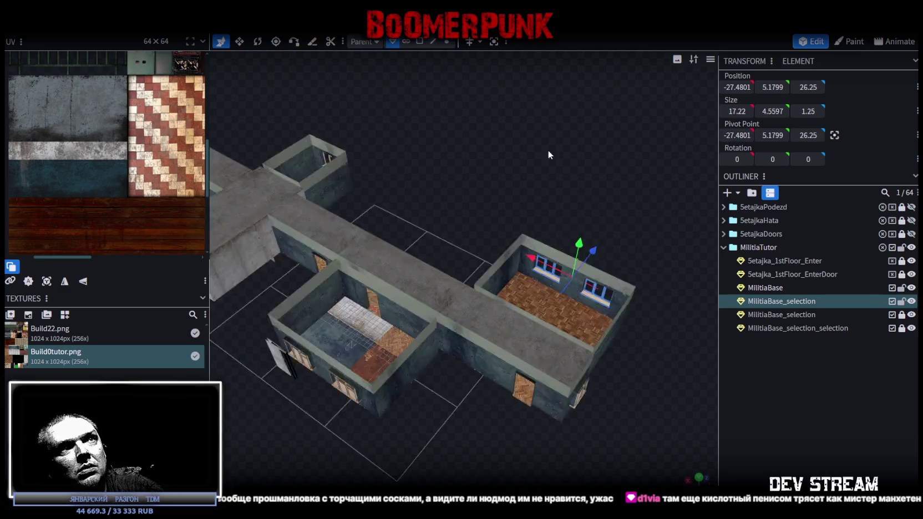
{"action": "scroll", "coordinate": [619, 159], "scroll_direction": "up", "scroll_amount": 5}
{"action": "scroll", "coordinate": [483, 233], "scroll_direction": "up", "scroll_amount": 5}
{"action": "scroll", "coordinate": [537, 231], "scroll_direction": "up", "scroll_amount": 3}
{"action": "left_click_drag", "start_coordinate": [536, 231], "coordinate": [475, 308]}
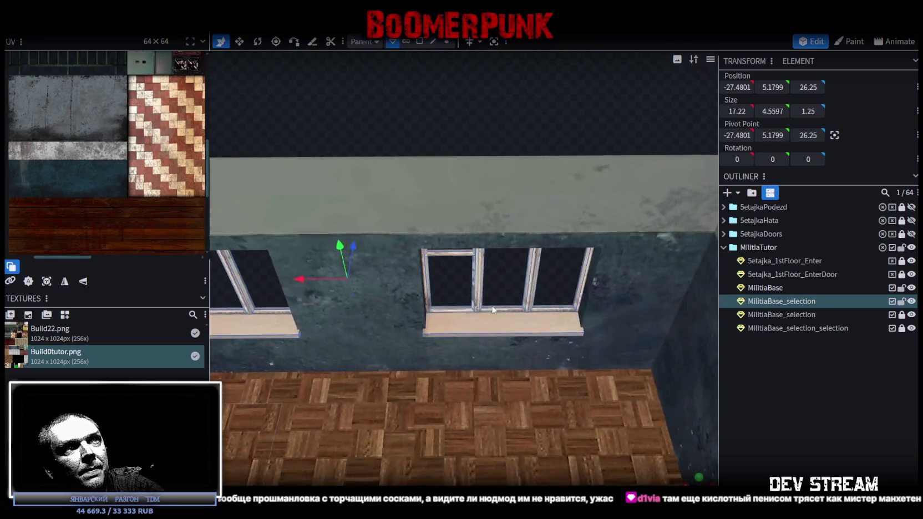
{"action": "scroll", "coordinate": [545, 306], "scroll_direction": "up", "scroll_amount": 3}
{"action": "left_click_drag", "start_coordinate": [545, 306], "coordinate": [541, 269]}
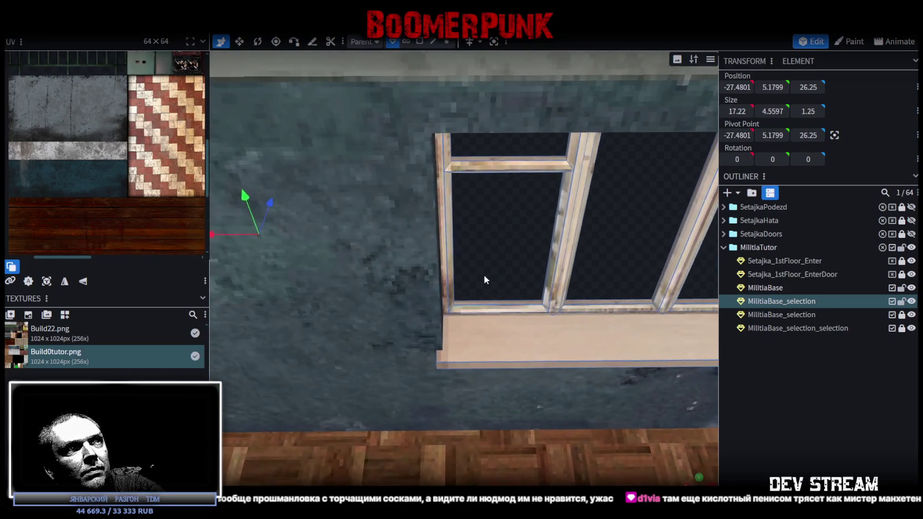
{"action": "left_click_drag", "start_coordinate": [441, 274], "coordinate": [556, 282]}
Survey the whole building from above and select the MilitiaBase mesh.
{"action": "scroll", "coordinate": [328, 274], "scroll_direction": "down", "scroll_amount": 5}
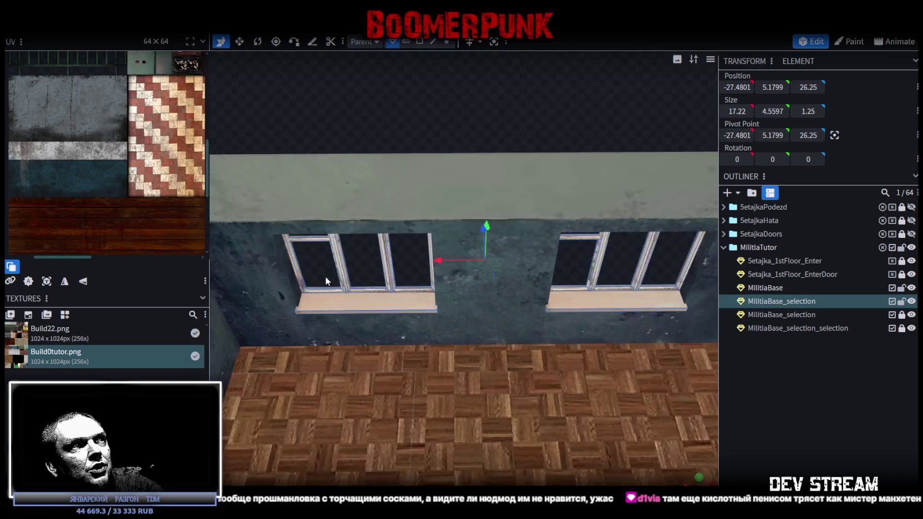
{"action": "scroll", "coordinate": [542, 291], "scroll_direction": "down", "scroll_amount": 5}
{"action": "scroll", "coordinate": [377, 386], "scroll_direction": "up", "scroll_amount": 5}
{"action": "scroll", "coordinate": [406, 408], "scroll_direction": "up", "scroll_amount": 3}
{"action": "scroll", "coordinate": [416, 402], "scroll_direction": "up", "scroll_amount": 5}
{"action": "scroll", "coordinate": [415, 403], "scroll_direction": "up", "scroll_amount": 3}
{"action": "scroll", "coordinate": [415, 402], "scroll_direction": "down", "scroll_amount": 2}
{"action": "mouse_move", "coordinate": [415, 399]}
{"action": "left_mouse_down"}
{"action": "mouse_move", "coordinate": [473, 398]}
{"action": "mouse_move", "coordinate": [494, 358]}
{"action": "mouse_move", "coordinate": [546, 345]}
{"action": "mouse_move", "coordinate": [543, 335]}
{"action": "left_mouse_up"}
{"action": "scroll", "coordinate": [500, 405], "scroll_direction": "up", "scroll_amount": 5}
{"action": "scroll", "coordinate": [498, 405], "scroll_direction": "up", "scroll_amount": 2}
{"action": "scroll", "coordinate": [404, 350], "scroll_direction": "down", "scroll_amount": 5}
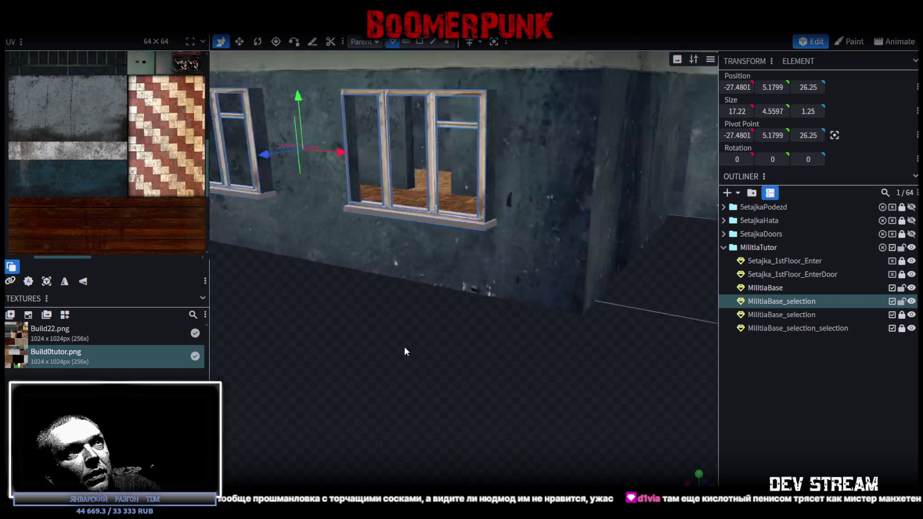
{"action": "left_click_drag", "start_coordinate": [404, 350], "coordinate": [495, 381]}
{"action": "scroll", "coordinate": [567, 367], "scroll_direction": "down", "scroll_amount": 3}
{"action": "mouse_move", "coordinate": [567, 367]}
{"action": "left_mouse_down"}
{"action": "mouse_move", "coordinate": [469, 264]}
{"action": "mouse_move", "coordinate": [476, 316]}
{"action": "mouse_move", "coordinate": [520, 326]}
{"action": "mouse_move", "coordinate": [486, 326]}
{"action": "left_mouse_up"}
{"action": "scroll", "coordinate": [476, 316], "scroll_direction": "up", "scroll_amount": 5}
{"action": "left_click", "coordinate": [486, 326]}
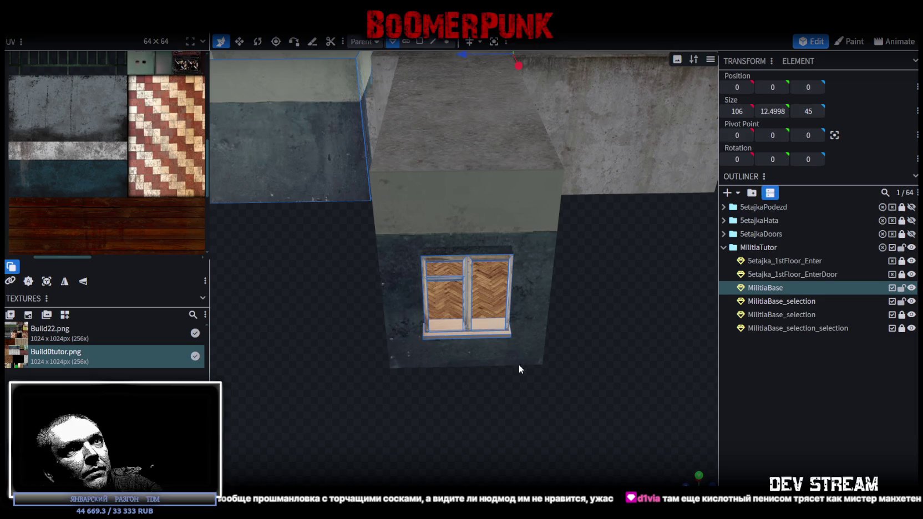
Select the window in the MilitiaBase wall and bring up its mesh editing actions.
{"action": "mouse_move", "coordinate": [574, 432]}
{"action": "left_mouse_down"}
{"action": "mouse_move", "coordinate": [445, 244]}
{"action": "mouse_move", "coordinate": [585, 456]}
{"action": "mouse_move", "coordinate": [496, 363]}
{"action": "left_mouse_up"}
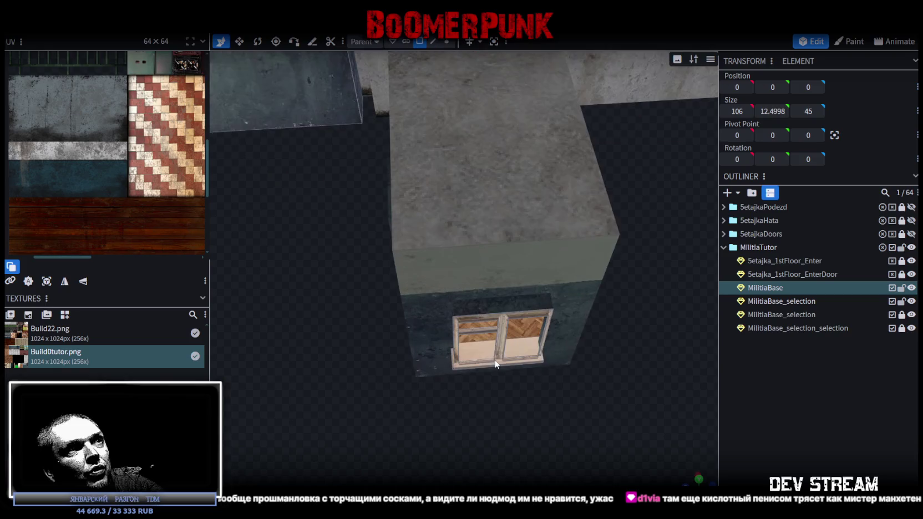
{"action": "left_click", "coordinate": [523, 348]}
{"action": "mouse_move", "coordinate": [418, 263]}
{"action": "left_mouse_down"}
{"action": "mouse_move", "coordinate": [379, 332]}
{"action": "mouse_move", "coordinate": [518, 299]}
{"action": "mouse_move", "coordinate": [483, 276]}
{"action": "mouse_move", "coordinate": [480, 319]}
{"action": "mouse_move", "coordinate": [406, 292]}
{"action": "mouse_move", "coordinate": [490, 315]}
{"action": "left_mouse_up"}
{"action": "scroll", "coordinate": [378, 332], "scroll_direction": "down", "scroll_amount": 4}
{"action": "right_click", "coordinate": [521, 253]}
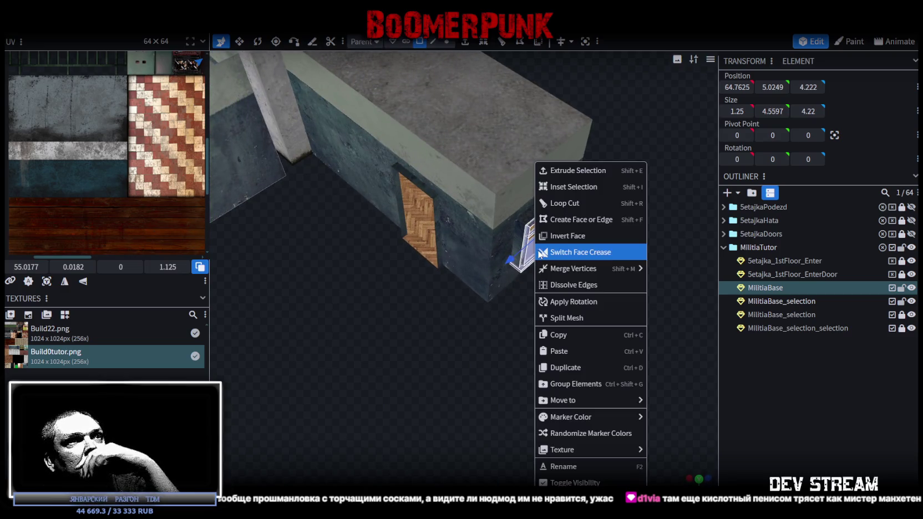
Split the window into its own mesh, center the pivot on a face, and flip along Z.
{"action": "left_click", "coordinate": [599, 319]}
{"action": "left_click_drag", "start_coordinate": [591, 349], "coordinate": [541, 349]}
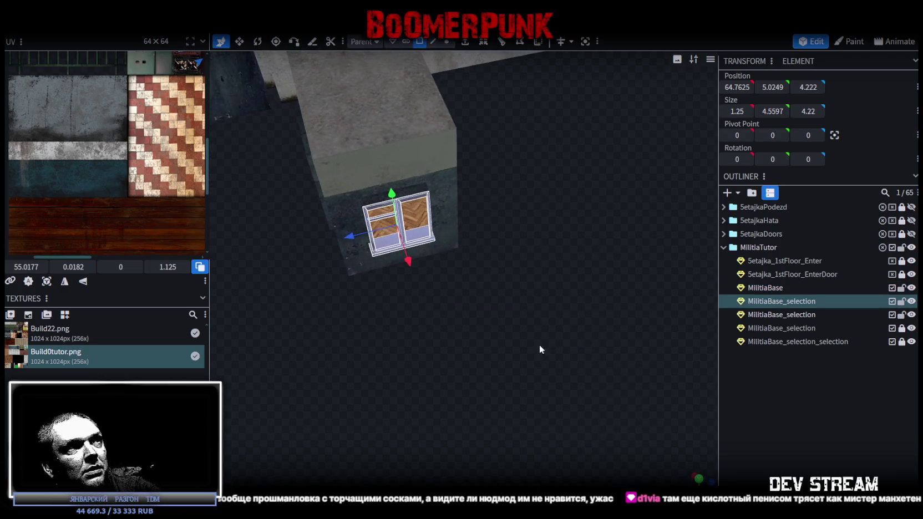
{"action": "left_click", "coordinate": [415, 236]}
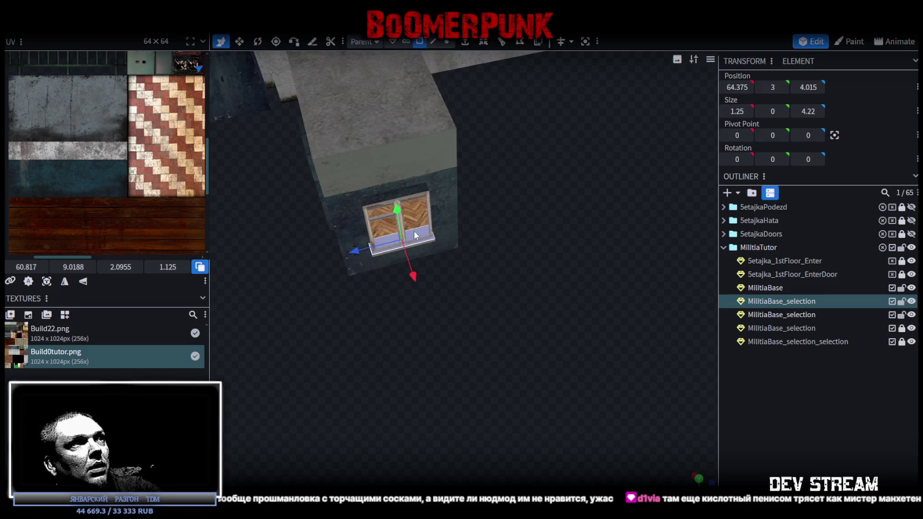
{"action": "left_click", "coordinate": [836, 136]}
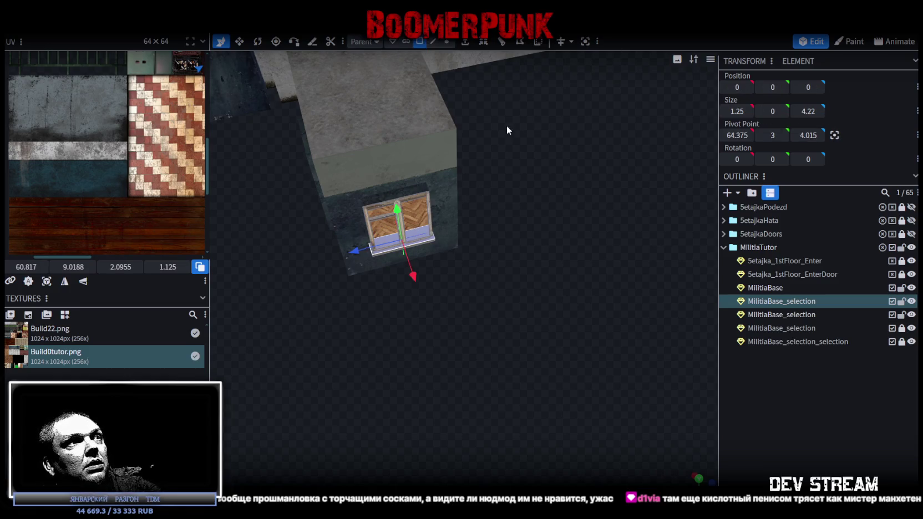
{"action": "left_click", "coordinate": [128, 25]}
{"action": "mouse_move", "coordinate": [145, 55]}
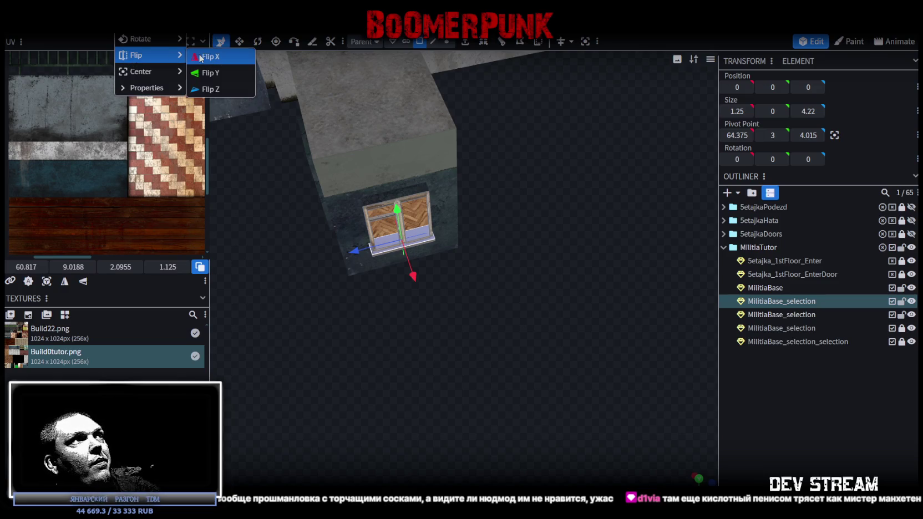
{"action": "left_click", "coordinate": [222, 91]}
Select the whole window, mirror it along Z, and inspect the frame and wall.
{"action": "left_click_drag", "start_coordinate": [537, 357], "coordinate": [524, 354]}
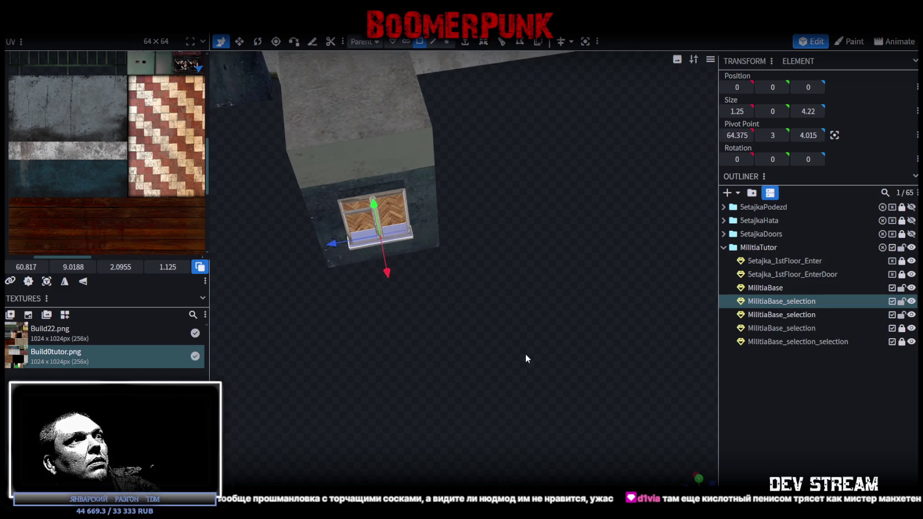
{"action": "key", "text": "ctrl+a"}
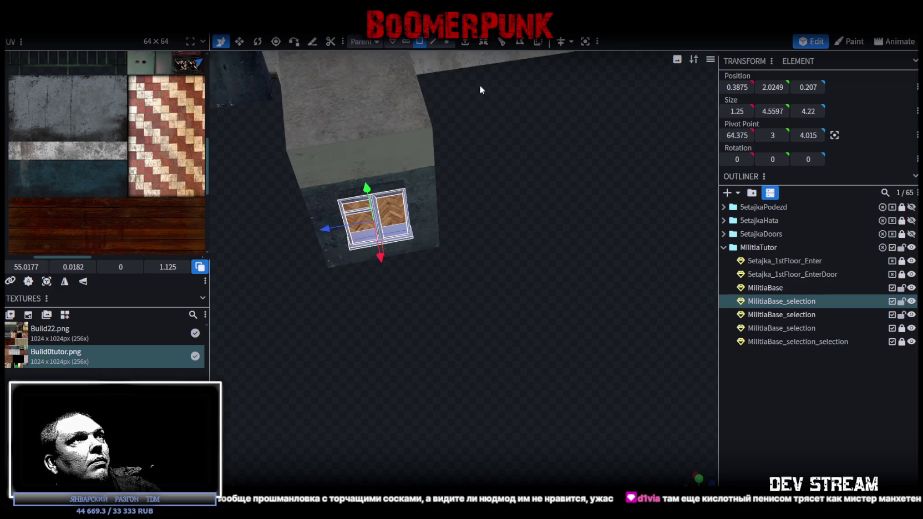
{"action": "left_click", "coordinate": [130, 27]}
{"action": "mouse_move", "coordinate": [148, 56]}
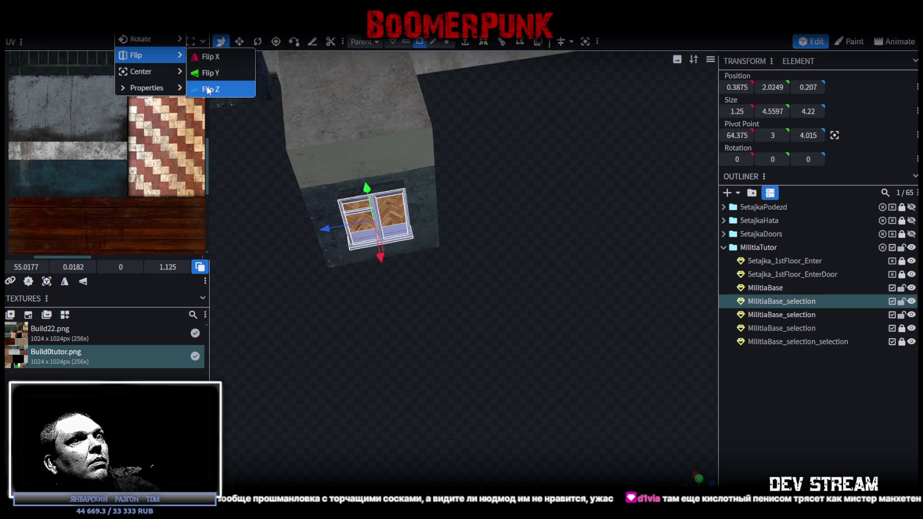
{"action": "left_click", "coordinate": [208, 89]}
{"action": "scroll", "coordinate": [482, 362], "scroll_direction": "up", "scroll_amount": 5}
{"action": "scroll", "coordinate": [489, 389], "scroll_direction": "up", "scroll_amount": 3}
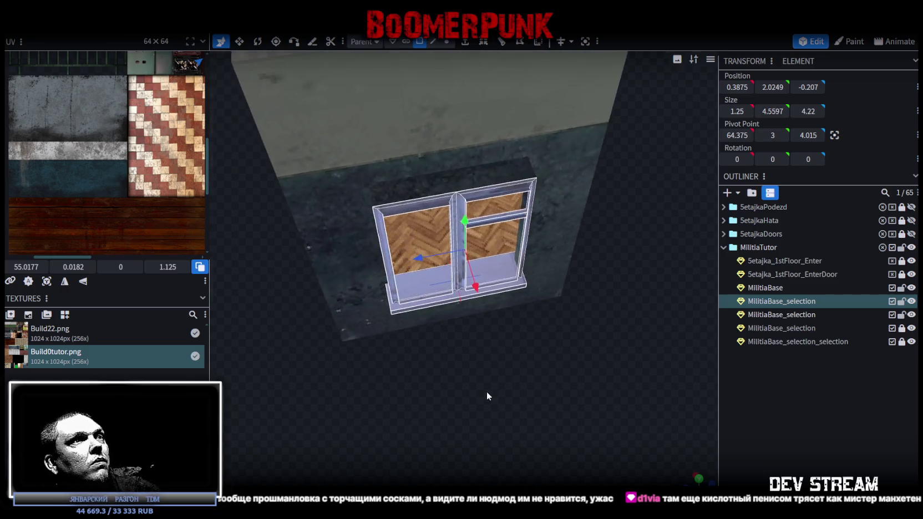
{"action": "scroll", "coordinate": [471, 408], "scroll_direction": "up", "scroll_amount": 5}
{"action": "scroll", "coordinate": [471, 408], "scroll_direction": "down", "scroll_amount": 8}
{"action": "scroll", "coordinate": [460, 403], "scroll_direction": "up", "scroll_amount": 2}
{"action": "scroll", "coordinate": [452, 402], "scroll_direction": "up", "scroll_amount": 2}
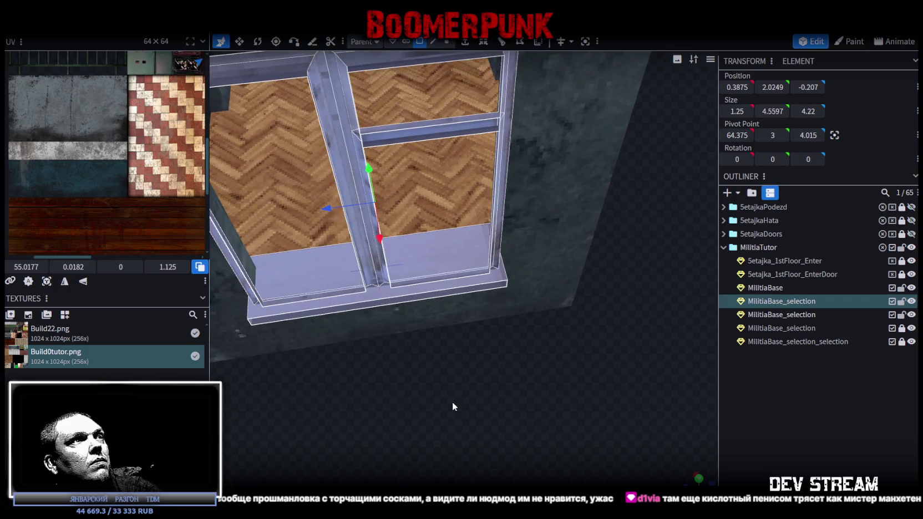
{"action": "scroll", "coordinate": [451, 402], "scroll_direction": "down", "scroll_amount": 3}
{"action": "scroll", "coordinate": [448, 404], "scroll_direction": "down", "scroll_amount": 2}
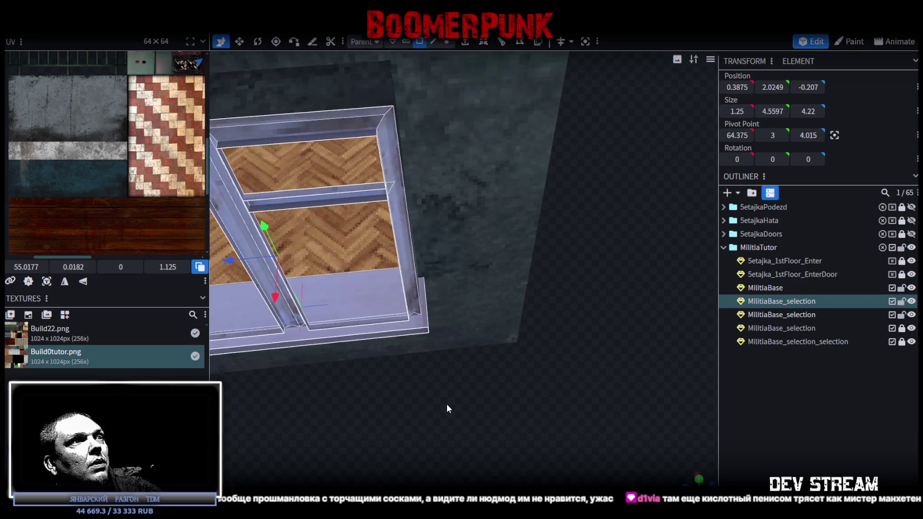
{"action": "left_click_drag", "start_coordinate": [446, 404], "coordinate": [480, 409]}
{"action": "scroll", "coordinate": [522, 394], "scroll_direction": "up", "scroll_amount": 5}
{"action": "scroll", "coordinate": [489, 363], "scroll_direction": "down", "scroll_amount": 6}
{"action": "mouse_move", "coordinate": [411, 346]}
{"action": "left_mouse_down"}
{"action": "mouse_move", "coordinate": [487, 351]}
{"action": "mouse_move", "coordinate": [476, 404]}
{"action": "left_mouse_up"}
{"action": "scroll", "coordinate": [494, 361], "scroll_direction": "up", "scroll_amount": 4}
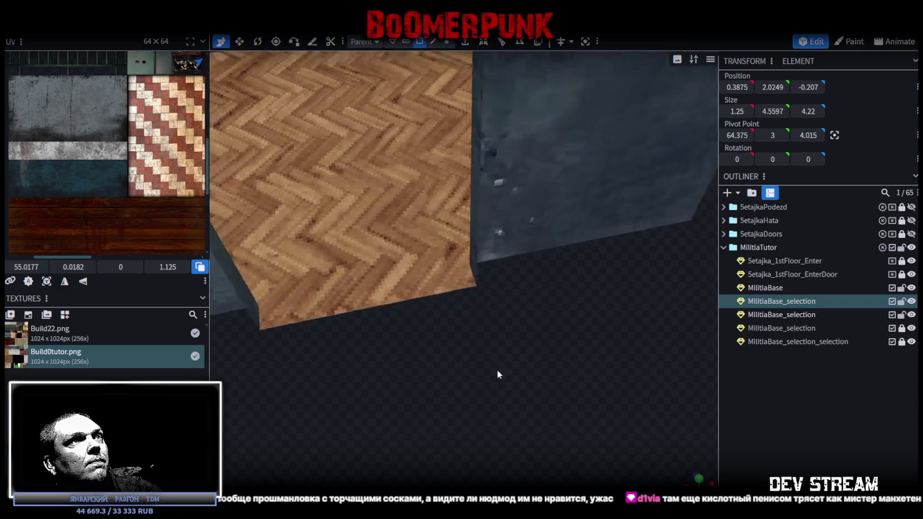
{"action": "scroll", "coordinate": [476, 403], "scroll_direction": "down", "scroll_amount": 5}
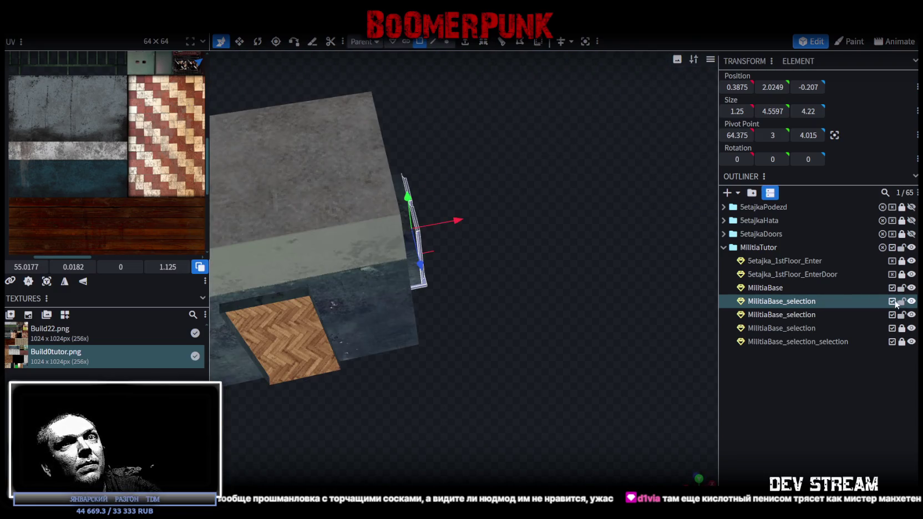
Merge MilitiaBase and both window pieces into a single mesh.
{"action": "left_click", "coordinate": [777, 291]}
{"action": "left_click", "coordinate": [774, 301], "text": "ctrl"}
{"action": "left_click", "coordinate": [775, 316], "text": "ctrl"}
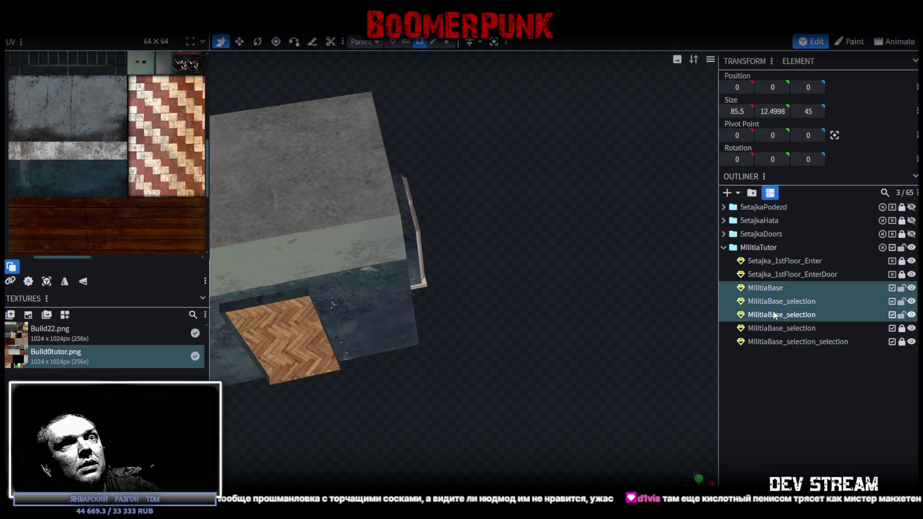
{"action": "right_click", "coordinate": [775, 316]}
{"action": "left_click", "coordinate": [838, 127]}
{"action": "mouse_move", "coordinate": [523, 375]}
{"action": "left_mouse_down"}
{"action": "mouse_move", "coordinate": [476, 359]}
{"action": "mouse_move", "coordinate": [469, 301]}
{"action": "left_mouse_up"}
{"action": "key", "text": "5"}
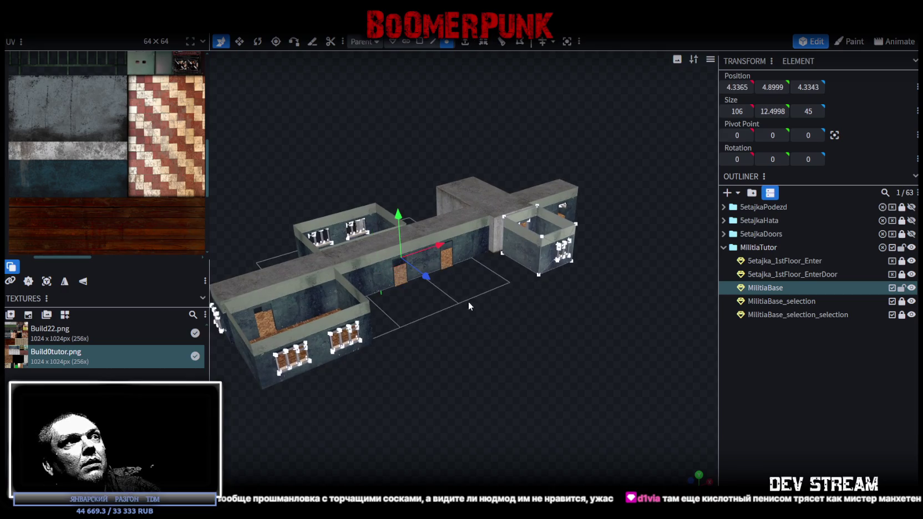
Zoom in on the small room and box-select its window's faces.
{"action": "left_click_drag", "start_coordinate": [401, 217], "coordinate": [401, 214]}
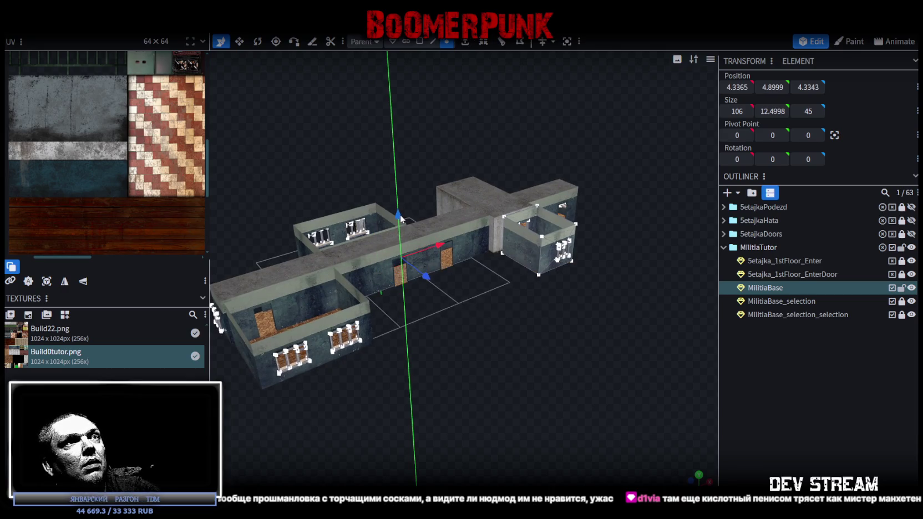
{"action": "scroll", "coordinate": [616, 351], "scroll_direction": "up", "scroll_amount": 2}
{"action": "mouse_move", "coordinate": [616, 351]}
{"action": "left_mouse_down"}
{"action": "mouse_move", "coordinate": [536, 353]}
{"action": "mouse_move", "coordinate": [645, 362]}
{"action": "mouse_move", "coordinate": [566, 361]}
{"action": "mouse_move", "coordinate": [494, 156]}
{"action": "left_mouse_up"}
{"action": "scroll", "coordinate": [511, 354], "scroll_direction": "up", "scroll_amount": 3}
{"action": "scroll", "coordinate": [512, 356], "scroll_direction": "up", "scroll_amount": 3}
{"action": "scroll", "coordinate": [516, 358], "scroll_direction": "down", "scroll_amount": 5}
{"action": "scroll", "coordinate": [566, 361], "scroll_direction": "up", "scroll_amount": 5}
{"action": "scroll", "coordinate": [494, 157], "scroll_direction": "up", "scroll_amount": 3}
{"action": "left_click", "coordinate": [420, 41]}
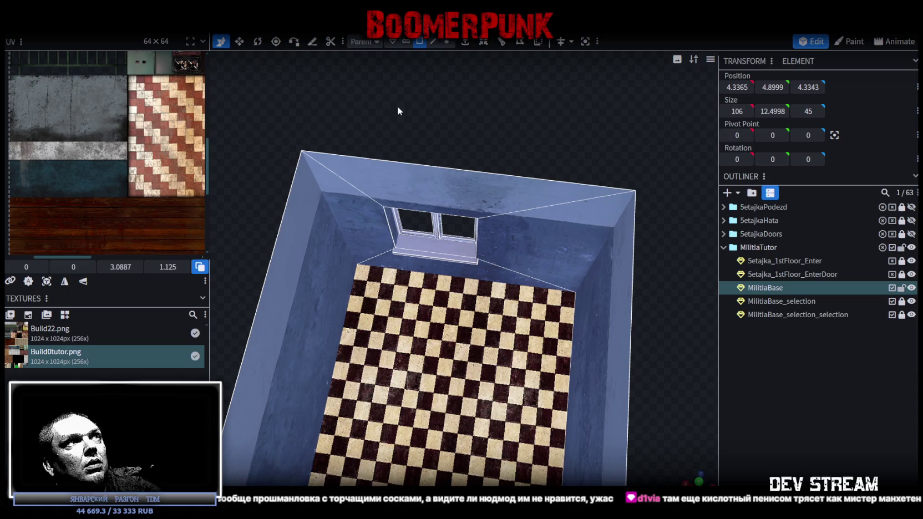
{"action": "left_click_drag", "start_coordinate": [341, 93], "coordinate": [506, 254], "text": "ctrl"}
{"action": "left_click", "coordinate": [446, 41]}
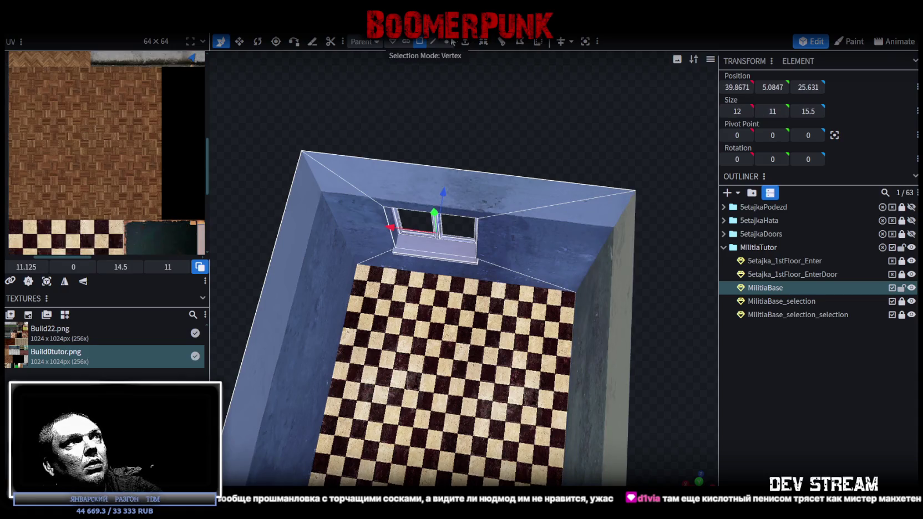
{"action": "left_click_drag", "start_coordinate": [356, 100], "coordinate": [541, 307], "text": "ctrl"}
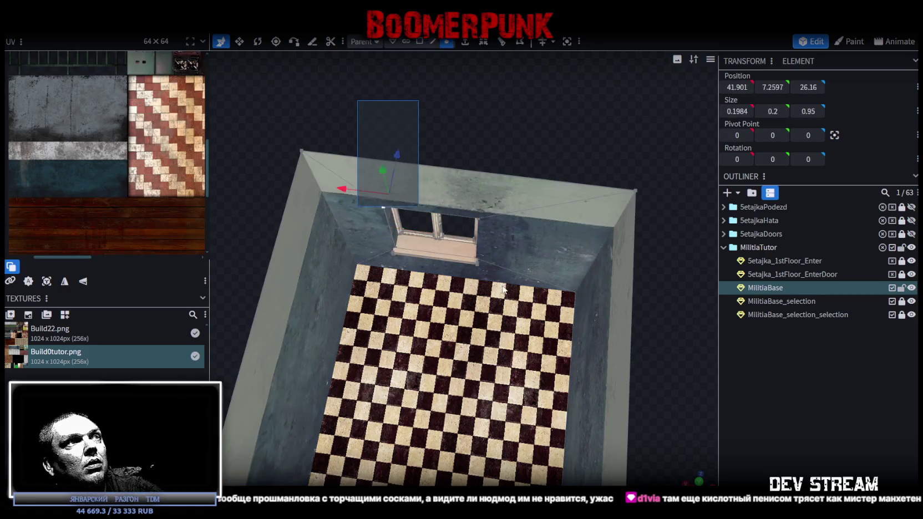
{"action": "left_click", "coordinate": [419, 41]}
Try mirroring the selected window along X, then undo it.
{"action": "right_click", "coordinate": [436, 245]}
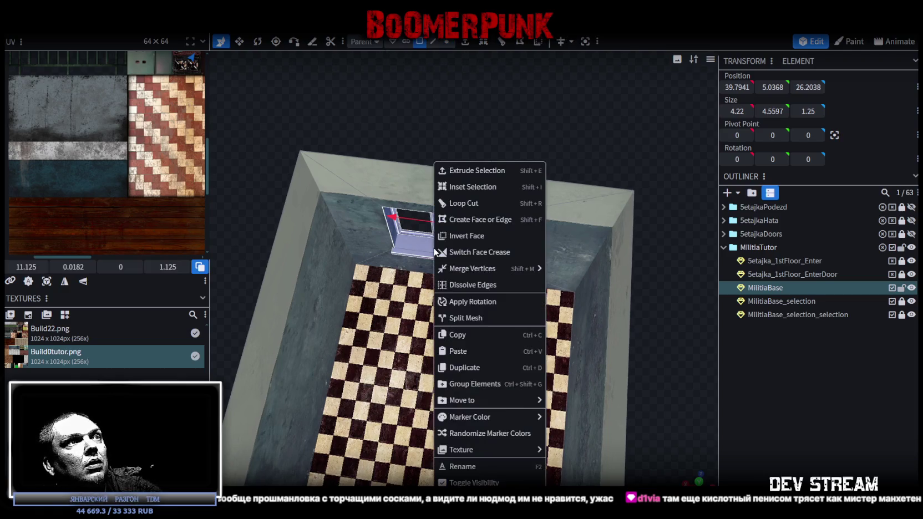
{"action": "left_click_drag", "start_coordinate": [289, 141], "coordinate": [344, 123]}
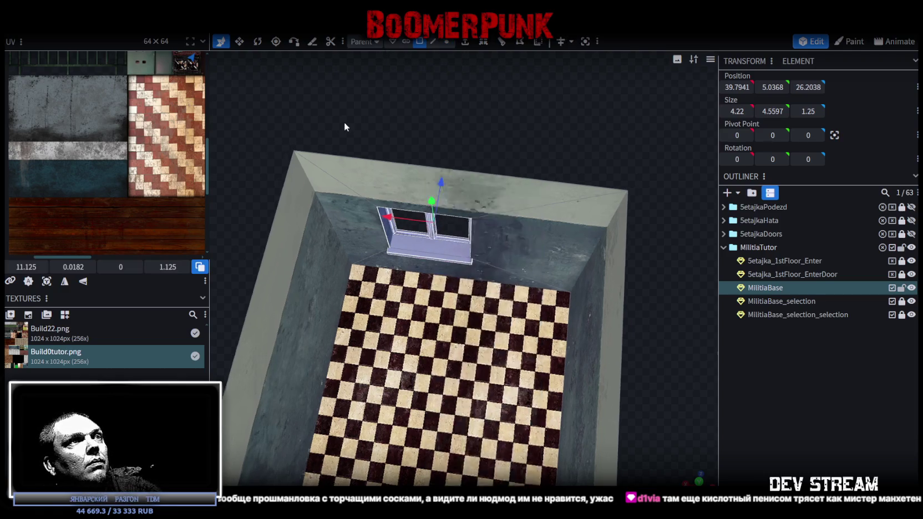
{"action": "right_click", "coordinate": [118, 55]}
{"action": "mouse_move", "coordinate": [137, 56]}
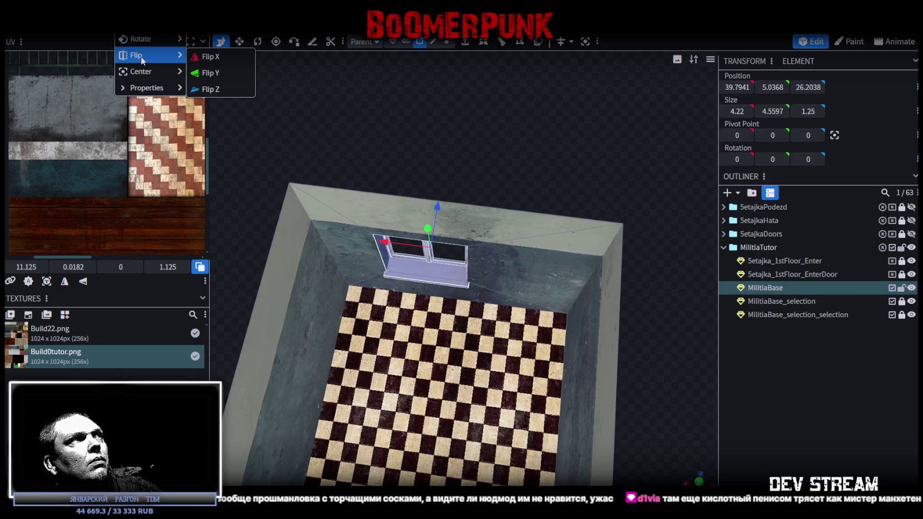
{"action": "left_click", "coordinate": [221, 63]}
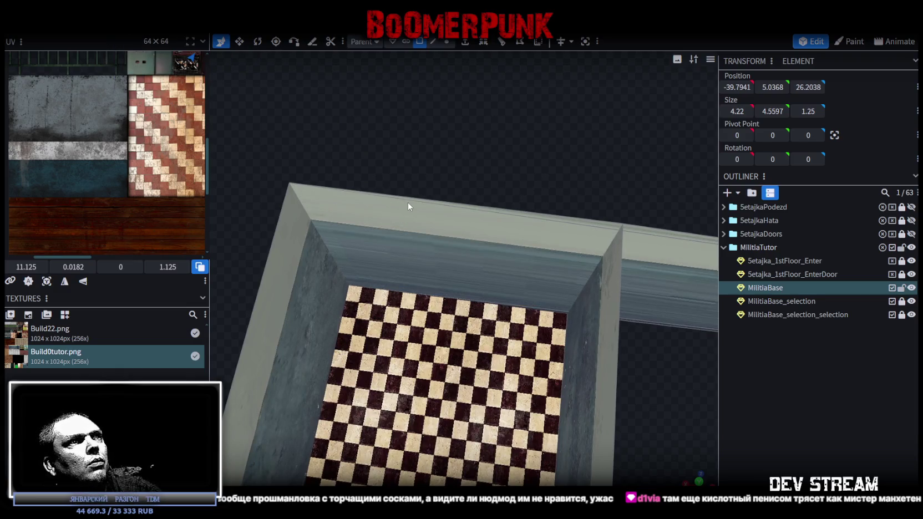
{"action": "scroll", "coordinate": [490, 190], "scroll_direction": "down", "scroll_amount": 5}
{"action": "key", "text": "ctrl+z"}
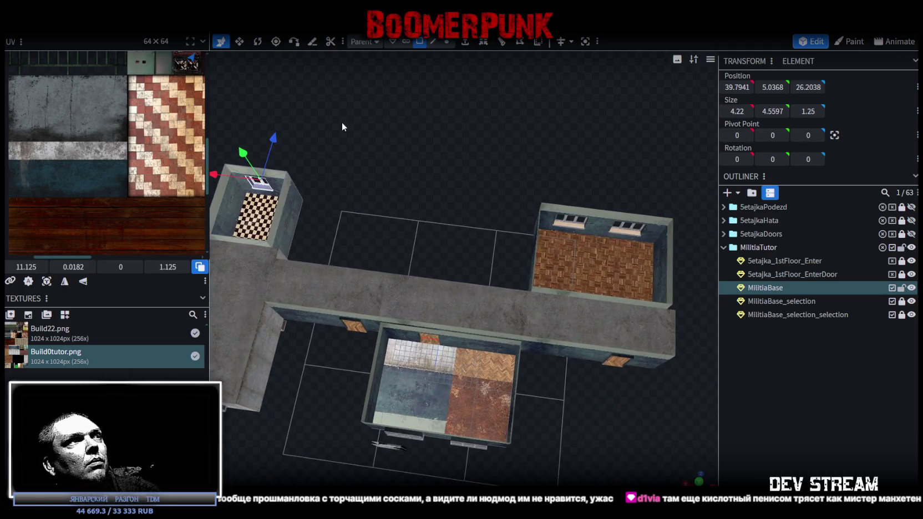
{"action": "scroll", "coordinate": [445, 170], "scroll_direction": "up", "scroll_amount": 3}
{"action": "scroll", "coordinate": [492, 236], "scroll_direction": "up", "scroll_amount": 3}
{"action": "scroll", "coordinate": [459, 240], "scroll_direction": "up", "scroll_amount": 2}
Split off the window, center its pivot, and mirror it along X about its centre.
{"action": "right_click", "coordinate": [459, 239]}
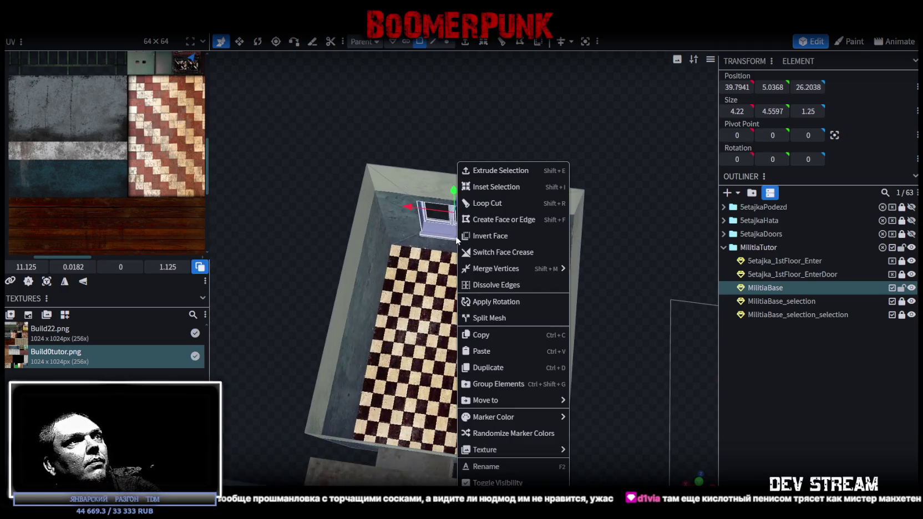
{"action": "left_click", "coordinate": [486, 318]}
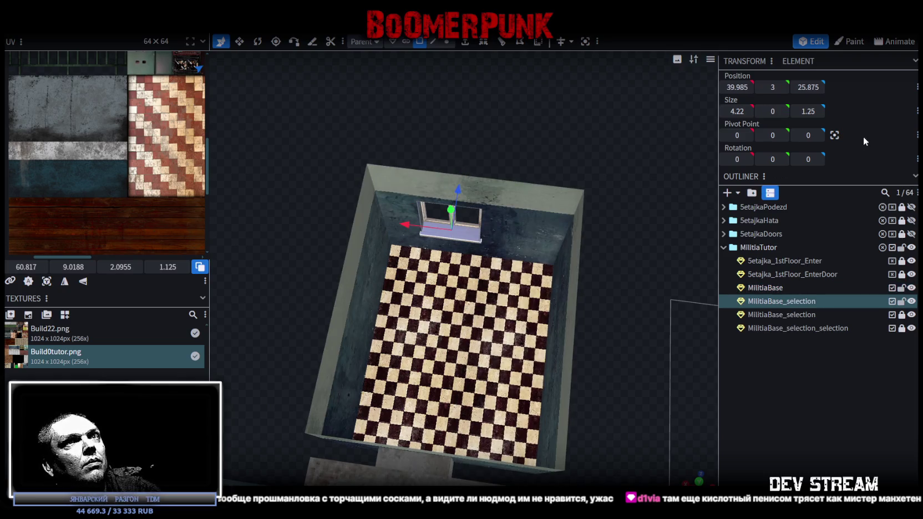
{"action": "left_click", "coordinate": [834, 137]}
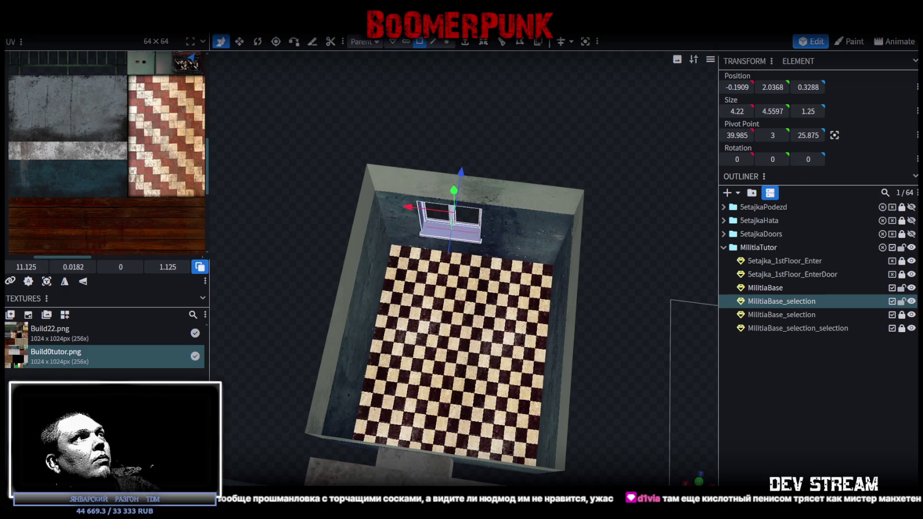
{"action": "right_click", "coordinate": [192, 57]}
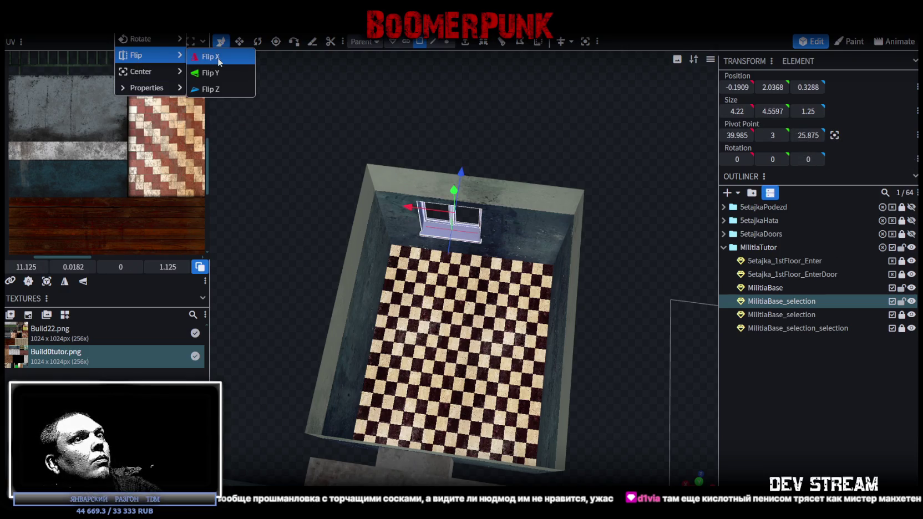
{"action": "left_click", "coordinate": [218, 58]}
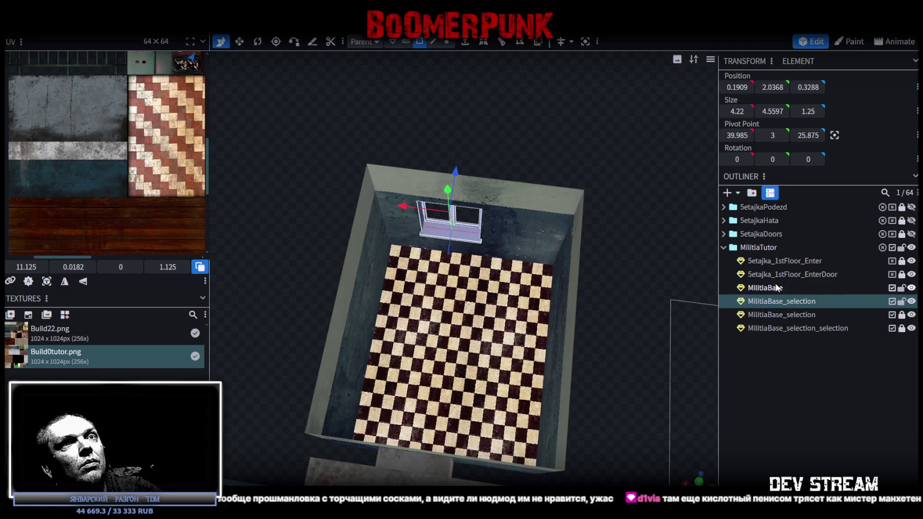
Select the window with MilitiaBase and merge them back into one mesh.
{"action": "left_click", "coordinate": [766, 288], "text": "ctrl"}
{"action": "right_click", "coordinate": [776, 300]}
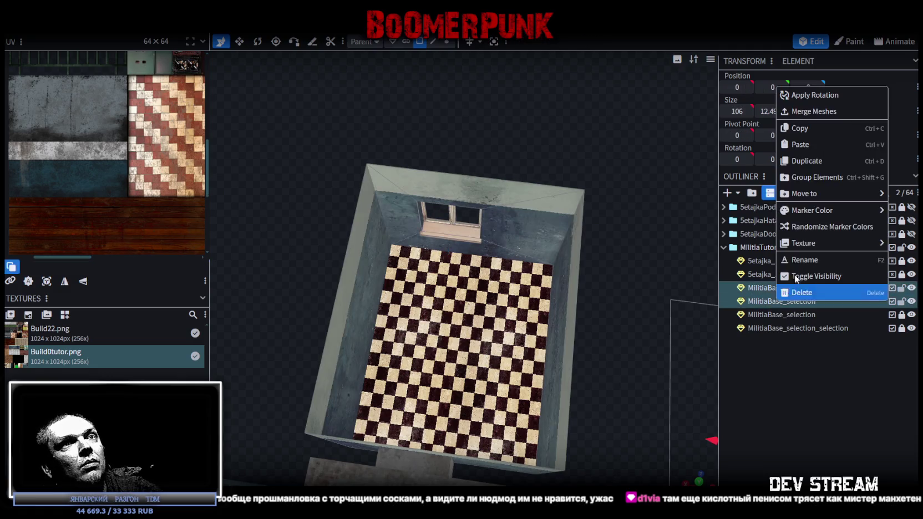
{"action": "left_click", "coordinate": [828, 114]}
{"action": "scroll", "coordinate": [532, 144], "scroll_direction": "down", "scroll_amount": 3}
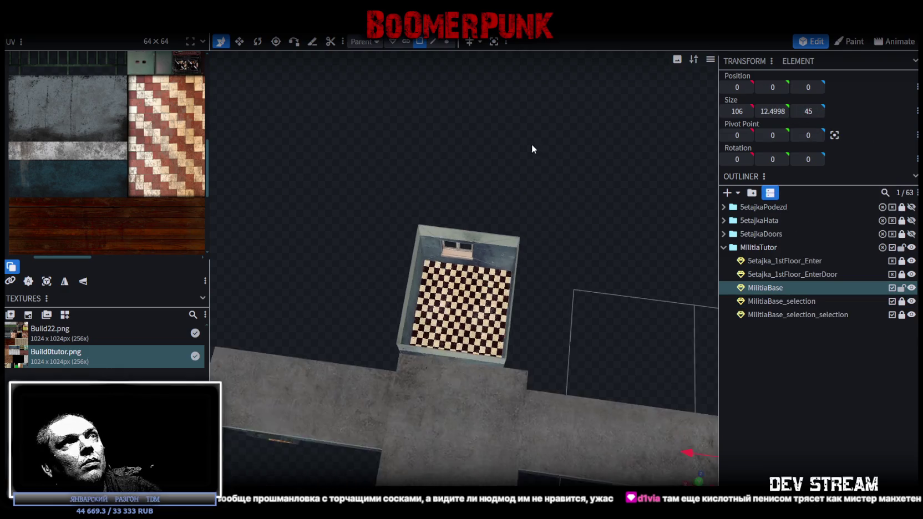
Inspect the mirrored window in the small room, test-moving a corner vertex and undoing it.
{"action": "left_click_drag", "start_coordinate": [532, 144], "coordinate": [443, 51]}
{"action": "scroll", "coordinate": [547, 194], "scroll_direction": "down", "scroll_amount": 3}
{"action": "left_click_drag", "start_coordinate": [547, 194], "coordinate": [504, 253]}
{"action": "scroll", "coordinate": [532, 213], "scroll_direction": "up", "scroll_amount": 2}
{"action": "mouse_move", "coordinate": [501, 159]}
{"action": "left_mouse_down"}
{"action": "mouse_move", "coordinate": [582, 210]}
{"action": "mouse_move", "coordinate": [671, 215]}
{"action": "left_mouse_up"}
{"action": "scroll", "coordinate": [563, 201], "scroll_direction": "up", "scroll_amount": 5}
{"action": "mouse_move", "coordinate": [503, 277]}
{"action": "left_mouse_down"}
{"action": "mouse_move", "coordinate": [581, 270]}
{"action": "mouse_move", "coordinate": [538, 356]}
{"action": "mouse_move", "coordinate": [570, 355]}
{"action": "left_mouse_up"}
{"action": "scroll", "coordinate": [552, 353], "scroll_direction": "up", "scroll_amount": 5}
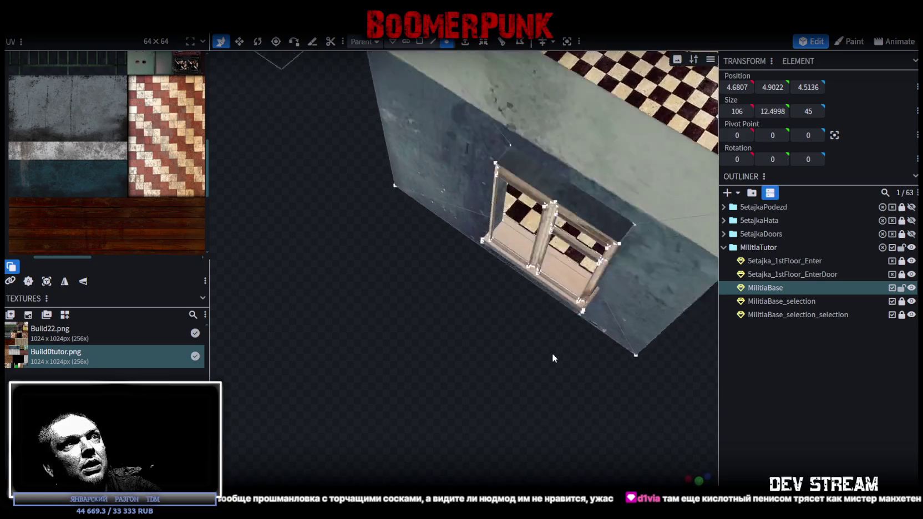
{"action": "scroll", "coordinate": [551, 355], "scroll_direction": "up", "scroll_amount": 5}
{"action": "mouse_move", "coordinate": [536, 358]}
{"action": "left_mouse_down"}
{"action": "mouse_move", "coordinate": [588, 365]}
{"action": "mouse_move", "coordinate": [615, 353]}
{"action": "mouse_move", "coordinate": [514, 347]}
{"action": "mouse_move", "coordinate": [505, 271]}
{"action": "left_mouse_up"}
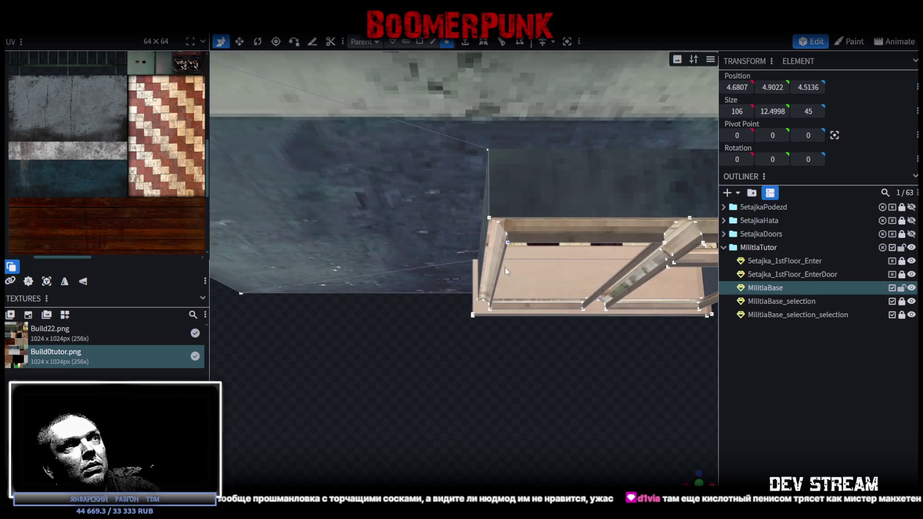
{"action": "left_click", "coordinate": [494, 219]}
{"action": "left_click_drag", "start_coordinate": [490, 261], "coordinate": [494, 323]}
{"action": "key", "text": "ctrl+z"}
Save the model as Build0Tutor.bbmodel with Ctrl+S.
{"action": "mouse_move", "coordinate": [580, 397]}
{"action": "left_mouse_down"}
{"action": "mouse_move", "coordinate": [570, 344]}
{"action": "mouse_move", "coordinate": [522, 354]}
{"action": "mouse_move", "coordinate": [530, 353]}
{"action": "left_mouse_up"}
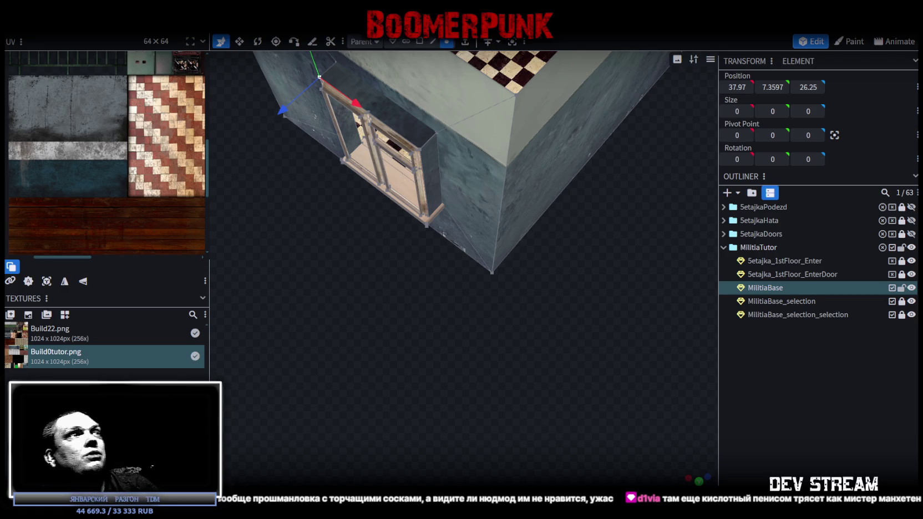
{"action": "key", "text": "ctrl+s"}
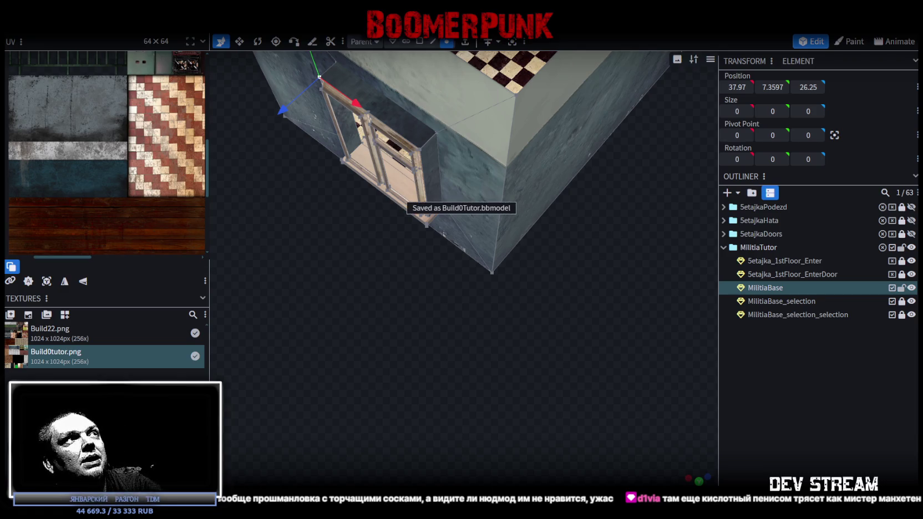
{"action": "mouse_move", "coordinate": [587, 326]}
{"action": "left_mouse_down"}
{"action": "mouse_move", "coordinate": [441, 358]}
{"action": "mouse_move", "coordinate": [403, 268]}
{"action": "mouse_move", "coordinate": [422, 285]}
{"action": "mouse_move", "coordinate": [404, 276]}
{"action": "mouse_move", "coordinate": [349, 285]}
{"action": "left_mouse_up"}
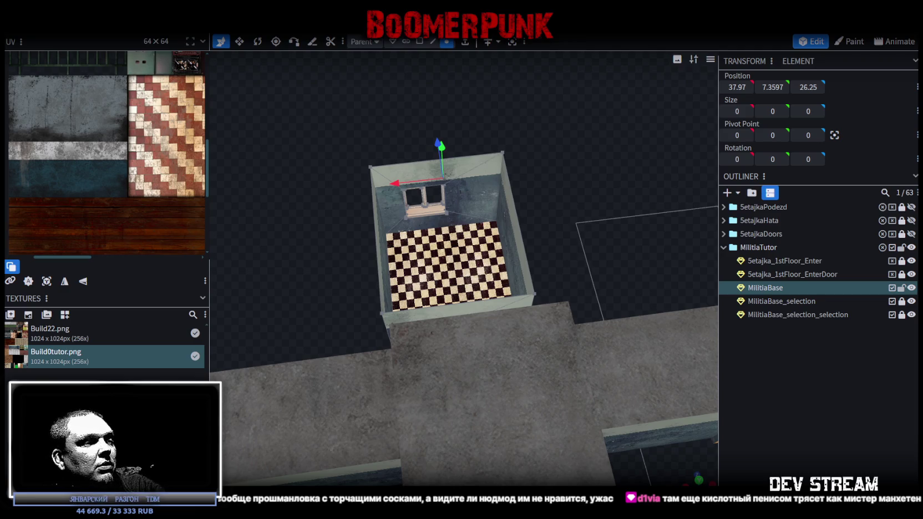
{"action": "key", "text": "alt+Tab"}
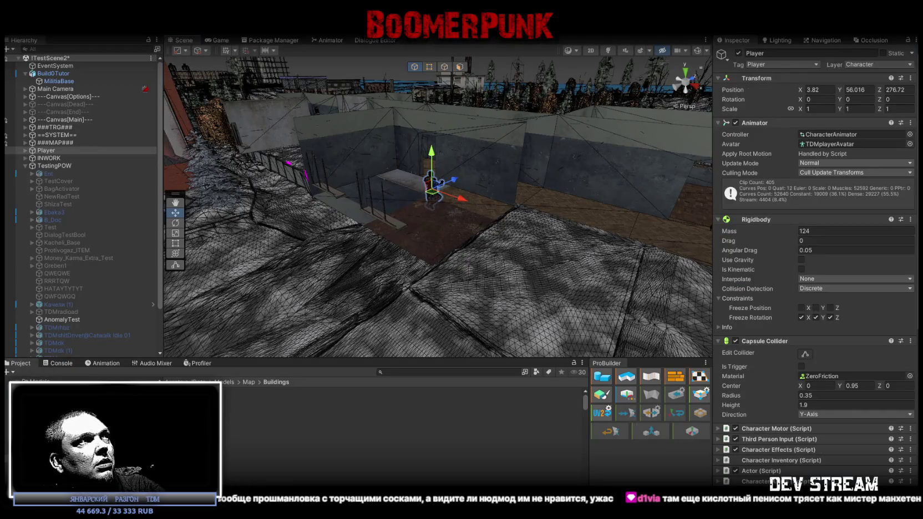
Save the scene over !TestScene3.unity in the !Data folder, confirming the overwrite.
{"action": "left_click", "coordinate": [11, 27]}
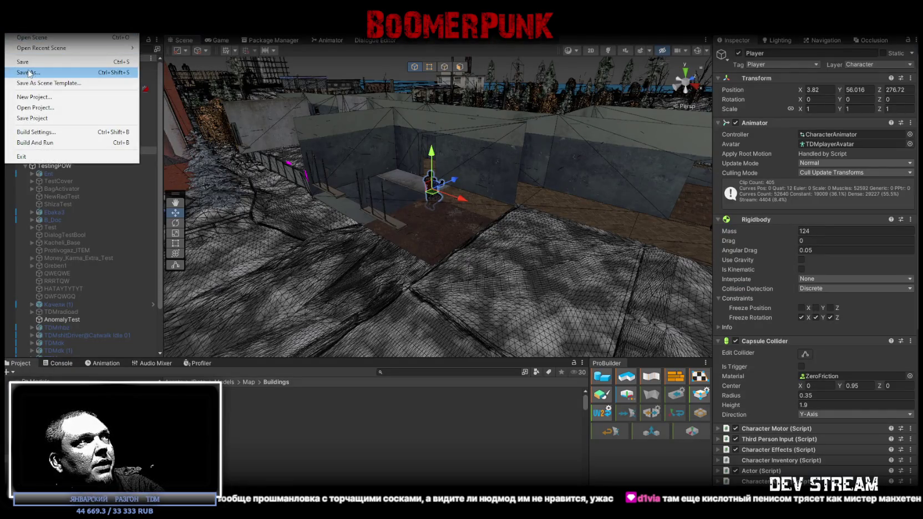
{"action": "left_click", "coordinate": [87, 73]}
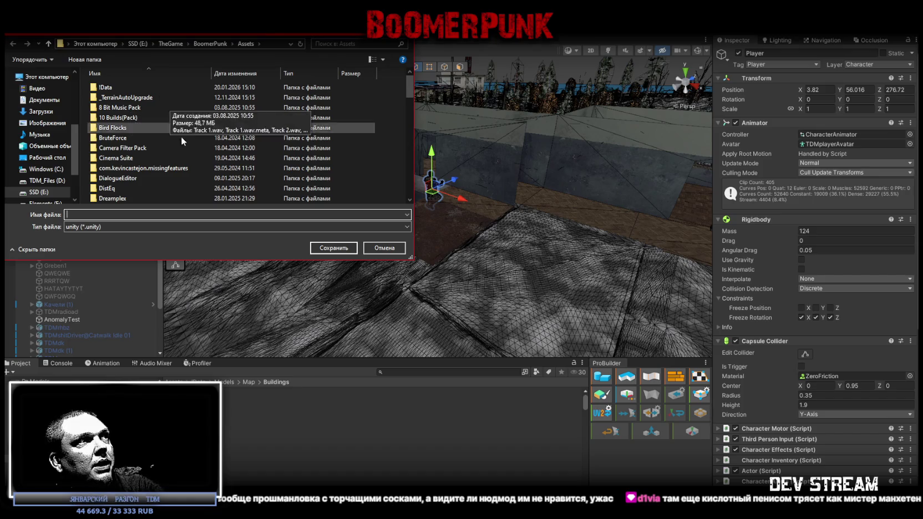
{"action": "double_click", "coordinate": [109, 89]}
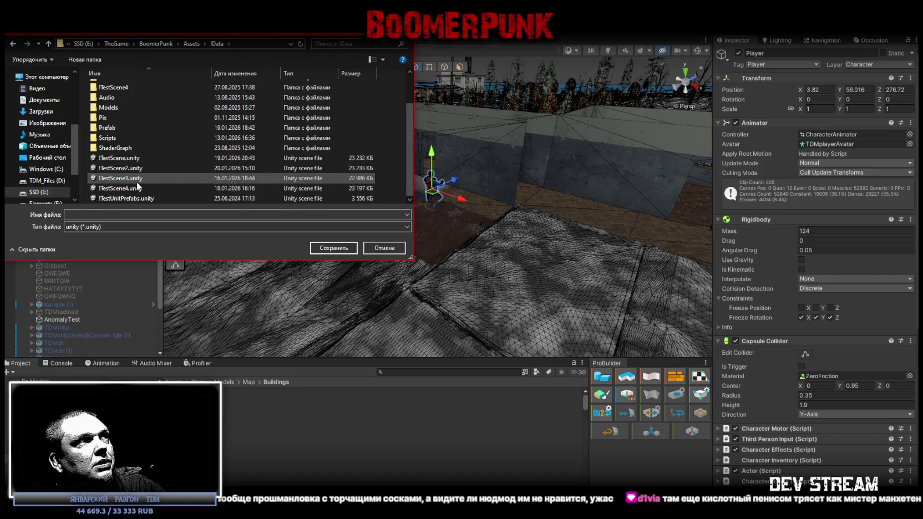
{"action": "left_click", "coordinate": [137, 182]}
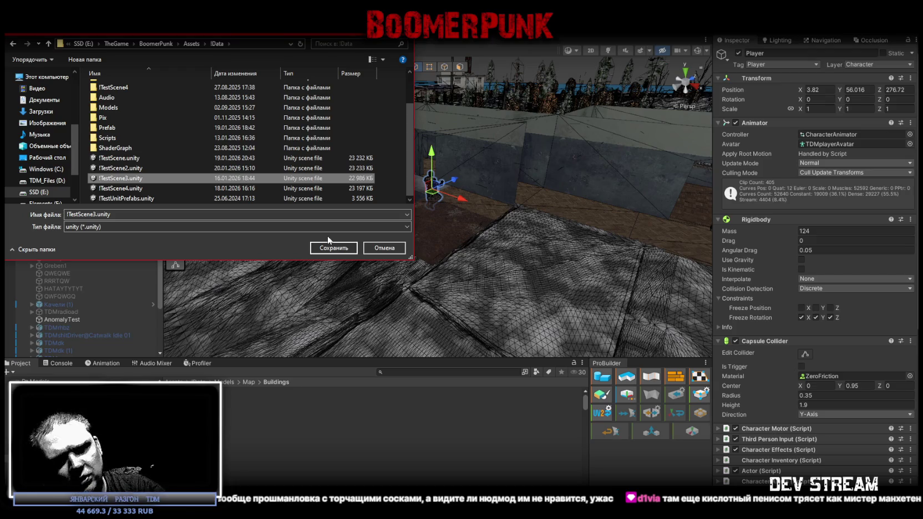
{"action": "left_click", "coordinate": [334, 252]}
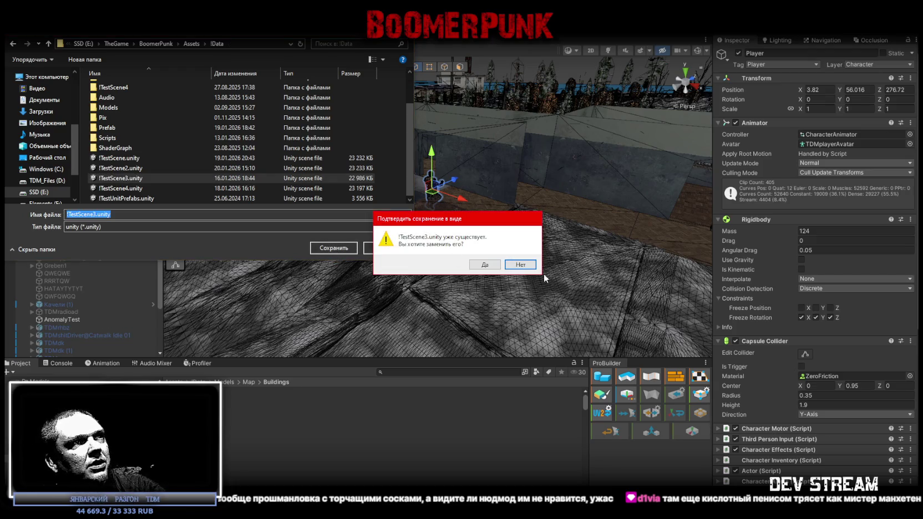
{"action": "left_click", "coordinate": [481, 264]}
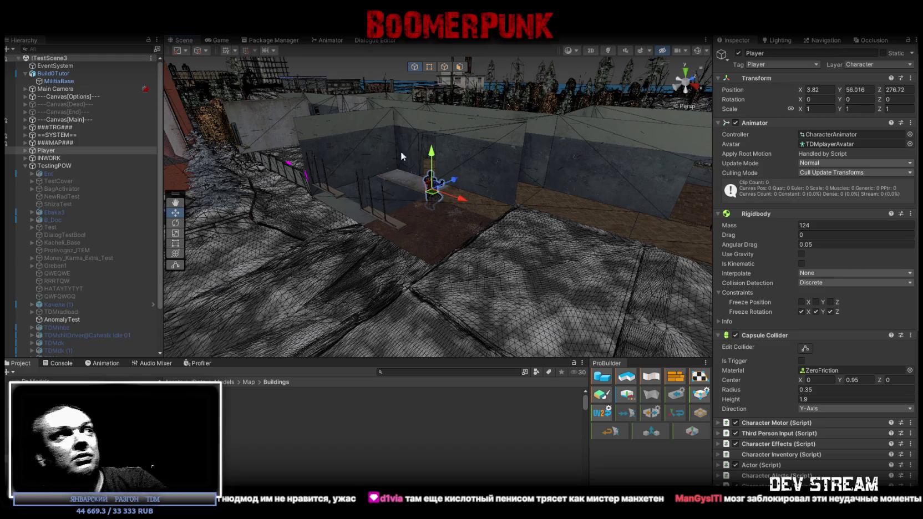
Orbit the Unity scene over the player's walls, then zoom out on the MilitiaBase model in Blockbench.
{"action": "left_click_drag", "start_coordinate": [401, 151], "coordinate": [505, 258], "text": "alt"}
{"action": "left_click_drag", "start_coordinate": [531, 117], "coordinate": [588, 225], "text": "alt"}
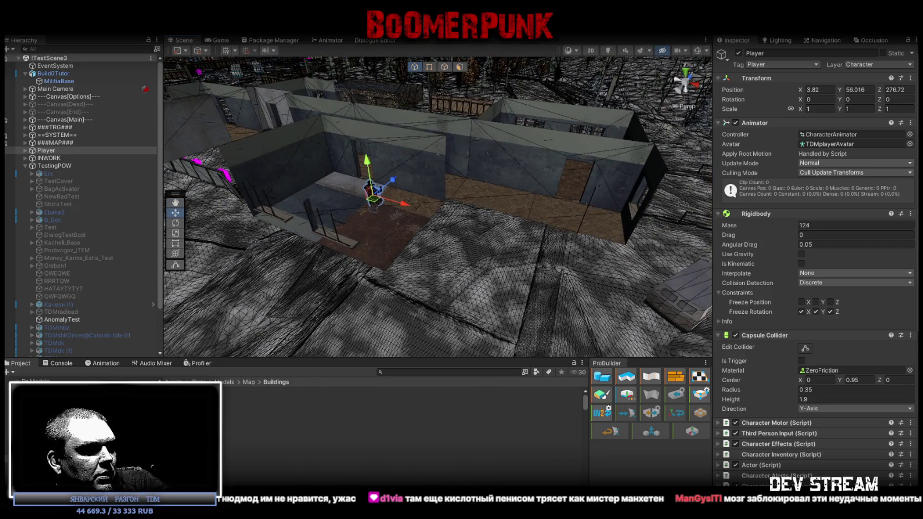
{"action": "key", "text": "alt+Tab"}
{"action": "scroll", "coordinate": [603, 361], "scroll_direction": "down", "scroll_amount": 5}
{"action": "mouse_move", "coordinate": [568, 328]}
{"action": "left_mouse_down"}
{"action": "mouse_move", "coordinate": [471, 335]}
{"action": "mouse_move", "coordinate": [358, 383]}
{"action": "mouse_move", "coordinate": [542, 297]}
{"action": "mouse_move", "coordinate": [407, 290]}
{"action": "mouse_move", "coordinate": [426, 261]}
{"action": "mouse_move", "coordinate": [524, 278]}
{"action": "mouse_move", "coordinate": [485, 391]}
{"action": "mouse_move", "coordinate": [351, 372]}
{"action": "mouse_move", "coordinate": [420, 393]}
{"action": "mouse_move", "coordinate": [522, 353]}
{"action": "mouse_move", "coordinate": [531, 325]}
{"action": "mouse_move", "coordinate": [478, 320]}
{"action": "mouse_move", "coordinate": [477, 340]}
{"action": "mouse_move", "coordinate": [529, 340]}
{"action": "mouse_move", "coordinate": [409, 337]}
{"action": "mouse_move", "coordinate": [431, 327]}
{"action": "mouse_move", "coordinate": [518, 330]}
{"action": "mouse_move", "coordinate": [553, 320]}
{"action": "mouse_move", "coordinate": [617, 337]}
{"action": "mouse_move", "coordinate": [418, 268]}
{"action": "left_mouse_up"}
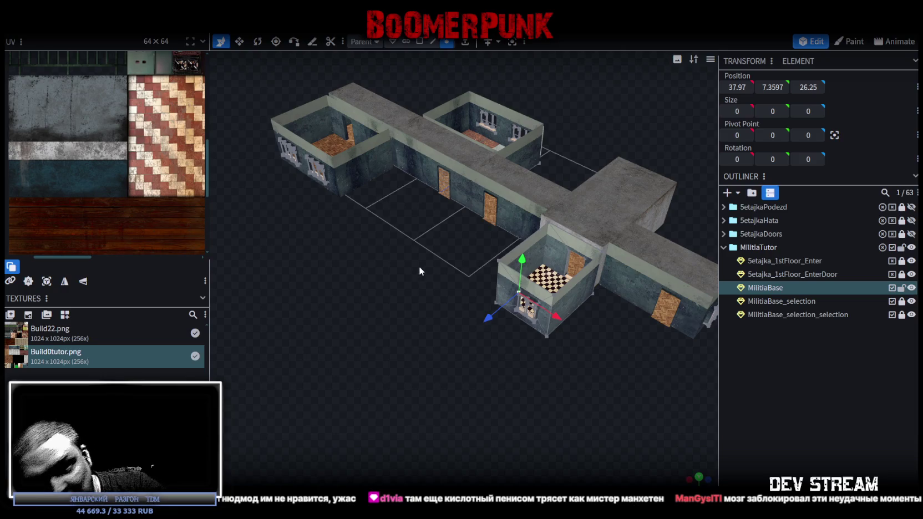
Orbit and zoom close on the MilitiaBase's central block, then bring up Build0tutor.psd in Photoshop.
{"action": "mouse_move", "coordinate": [418, 266]}
{"action": "left_mouse_down"}
{"action": "mouse_move", "coordinate": [342, 266]}
{"action": "mouse_move", "coordinate": [420, 240]}
{"action": "mouse_move", "coordinate": [490, 247]}
{"action": "mouse_move", "coordinate": [540, 303]}
{"action": "mouse_move", "coordinate": [610, 297]}
{"action": "mouse_move", "coordinate": [575, 260]}
{"action": "mouse_move", "coordinate": [417, 230]}
{"action": "mouse_move", "coordinate": [293, 227]}
{"action": "mouse_move", "coordinate": [343, 224]}
{"action": "mouse_move", "coordinate": [297, 243]}
{"action": "mouse_move", "coordinate": [288, 277]}
{"action": "mouse_move", "coordinate": [328, 240]}
{"action": "mouse_move", "coordinate": [224, 234]}
{"action": "mouse_move", "coordinate": [437, 301]}
{"action": "mouse_move", "coordinate": [366, 279]}
{"action": "mouse_move", "coordinate": [382, 213]}
{"action": "mouse_move", "coordinate": [431, 328]}
{"action": "mouse_move", "coordinate": [368, 338]}
{"action": "mouse_move", "coordinate": [446, 388]}
{"action": "mouse_move", "coordinate": [458, 328]}
{"action": "left_mouse_up"}
{"action": "scroll", "coordinate": [458, 329], "scroll_direction": "up", "scroll_amount": 5}
{"action": "mouse_move", "coordinate": [510, 344]}
{"action": "left_mouse_down"}
{"action": "mouse_move", "coordinate": [413, 391]}
{"action": "mouse_move", "coordinate": [484, 396]}
{"action": "left_mouse_up"}
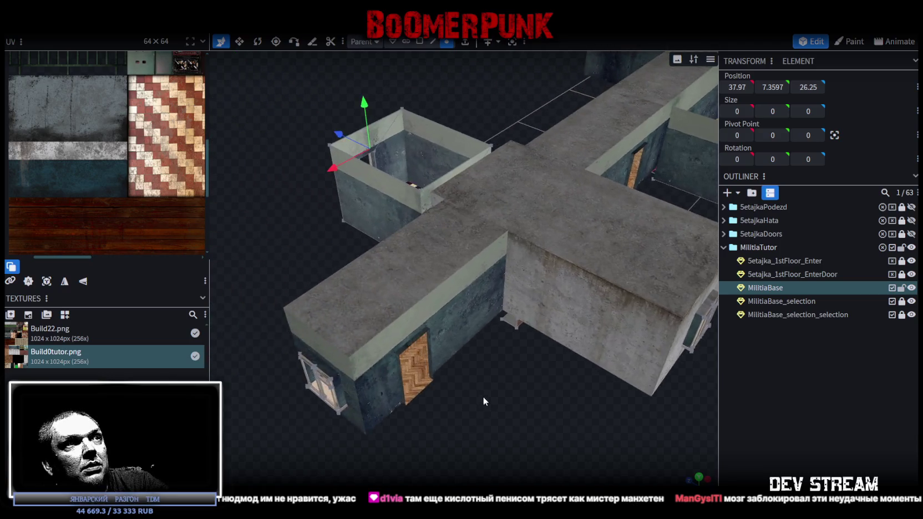
{"action": "scroll", "coordinate": [419, 317], "scroll_direction": "up", "scroll_amount": 5}
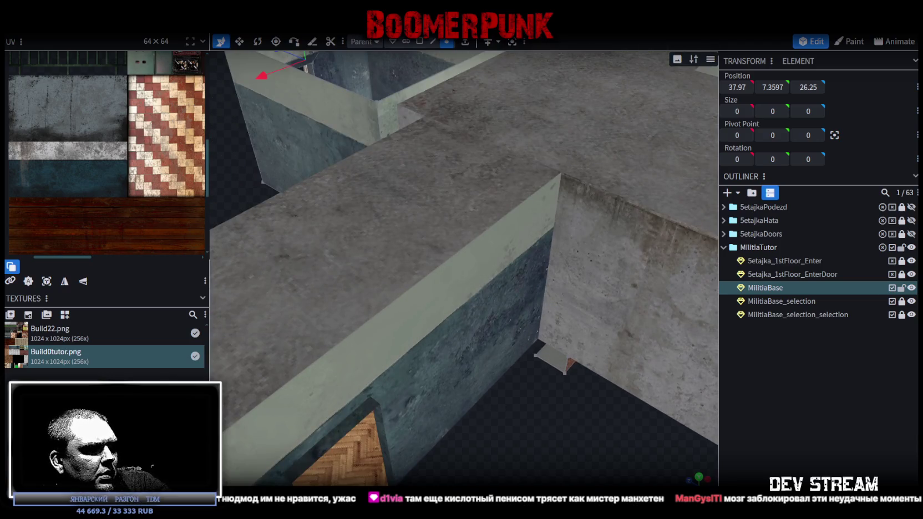
{"action": "key", "text": "alt+Tab"}
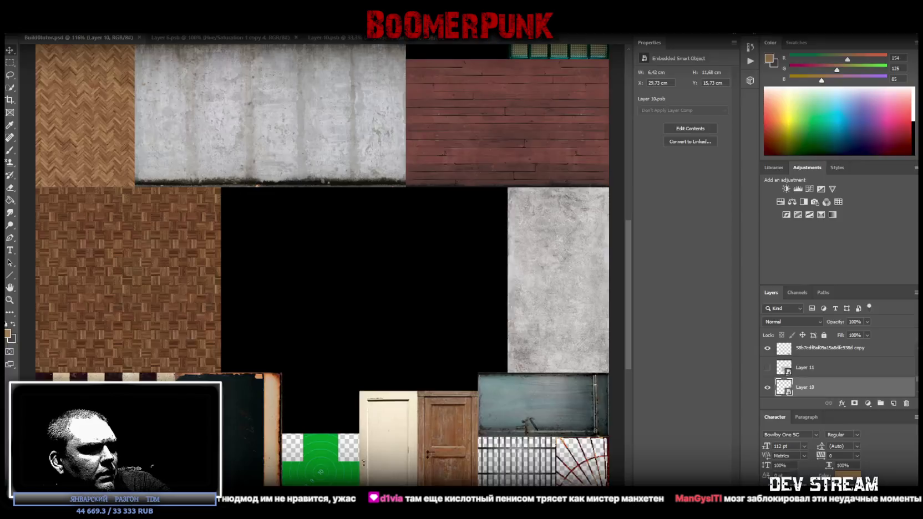
Open the blue wall texture's Brightness_Contrast 3 smart object and review its adjustment layers.
{"action": "scroll", "coordinate": [438, 325], "scroll_direction": "up", "scroll_amount": 3}
{"action": "scroll", "coordinate": [426, 326], "scroll_direction": "up", "scroll_amount": 3}
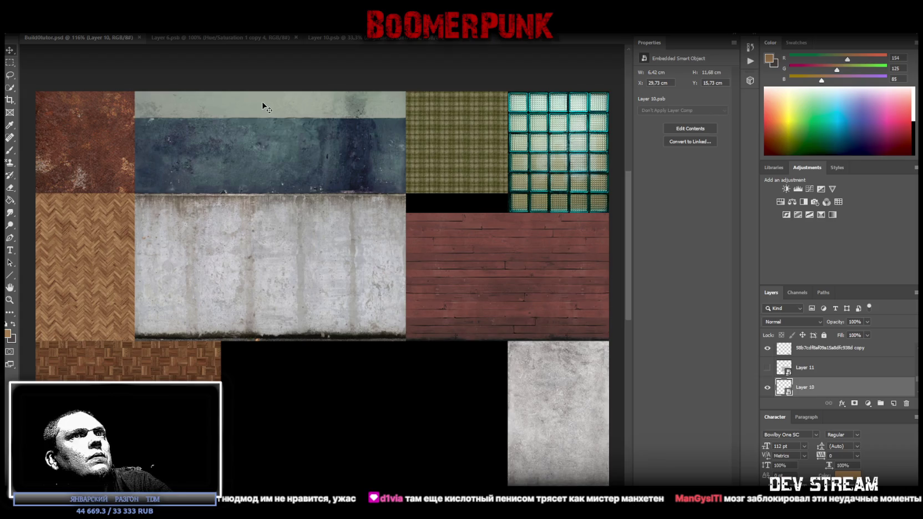
{"action": "right_click", "coordinate": [242, 162]}
{"action": "left_click", "coordinate": [264, 164]}
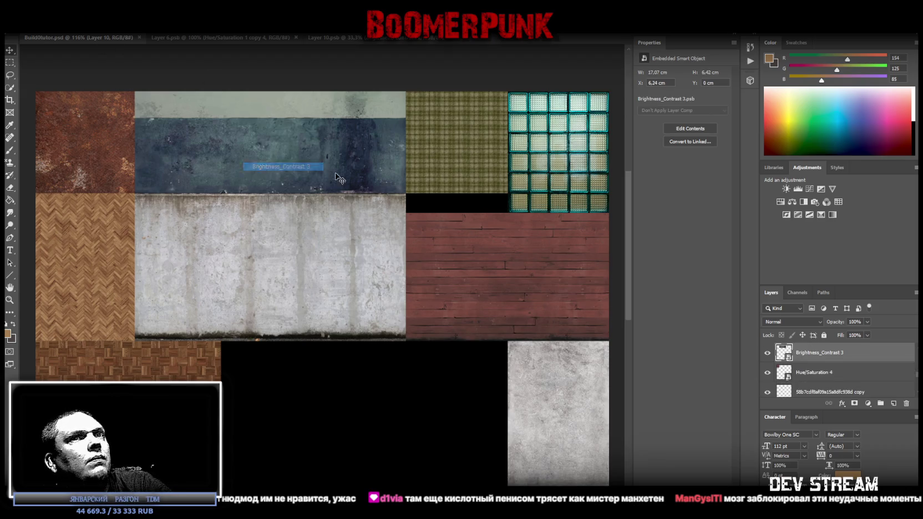
{"action": "double_click", "coordinate": [787, 352]}
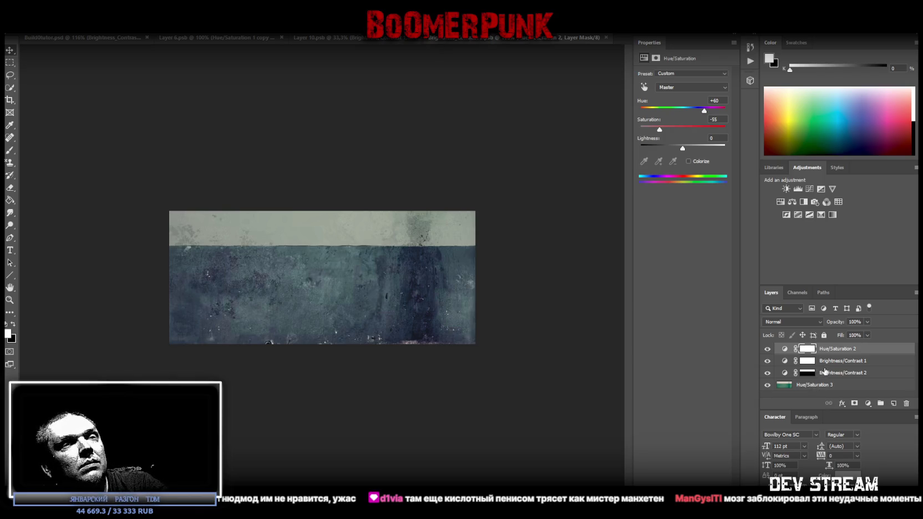
{"action": "left_click", "coordinate": [824, 364]}
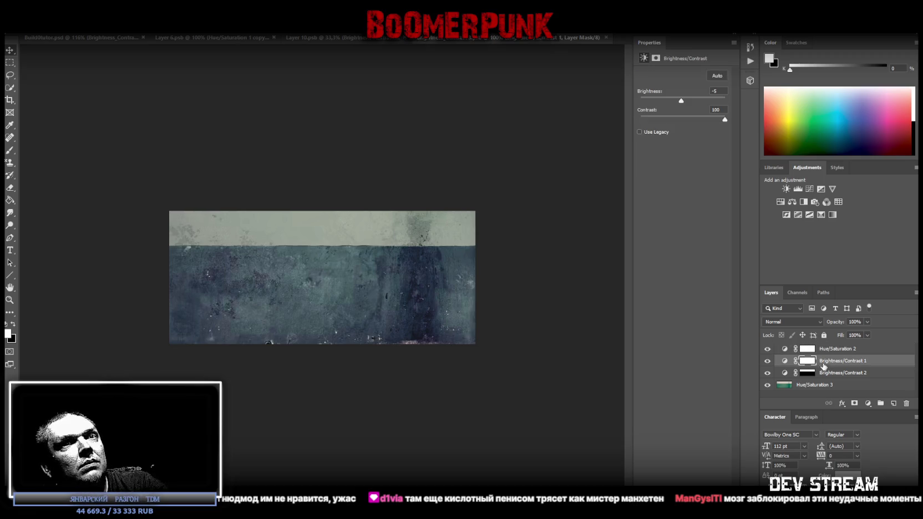
{"action": "left_click", "coordinate": [828, 377]}
{"action": "left_click", "coordinate": [827, 363]}
{"action": "left_click", "coordinate": [827, 351]}
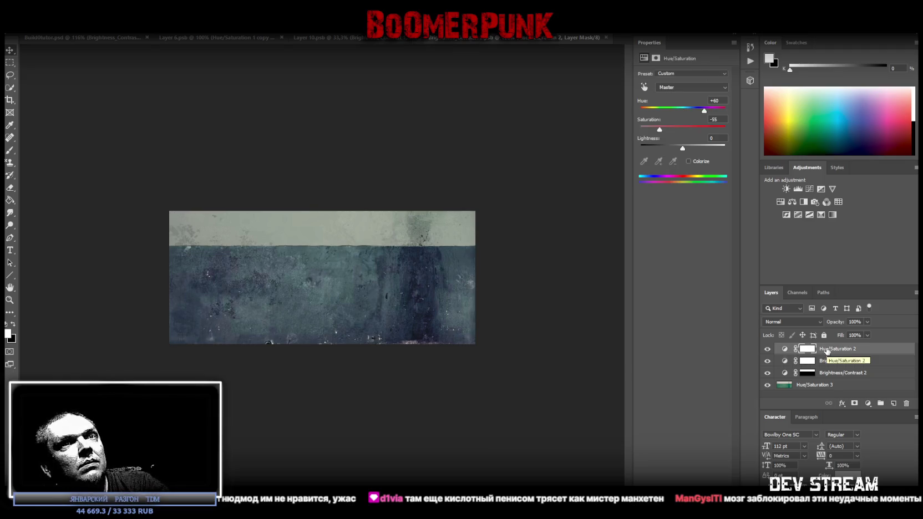
Select the pale top band, desaturate it to -80 with Hue/Saturation, and save.
{"action": "left_click_drag", "start_coordinate": [169, 211], "coordinate": [545, 245]}
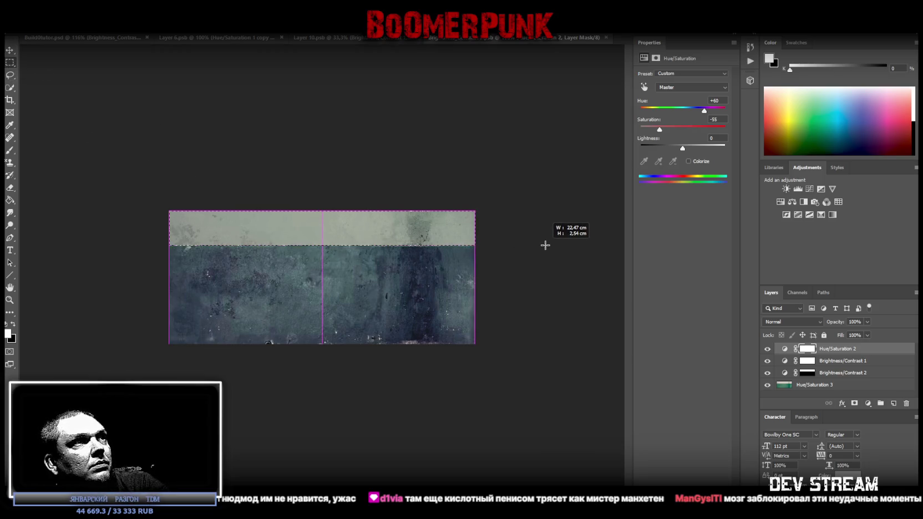
{"action": "left_click_drag", "start_coordinate": [545, 245], "coordinate": [545, 245]}
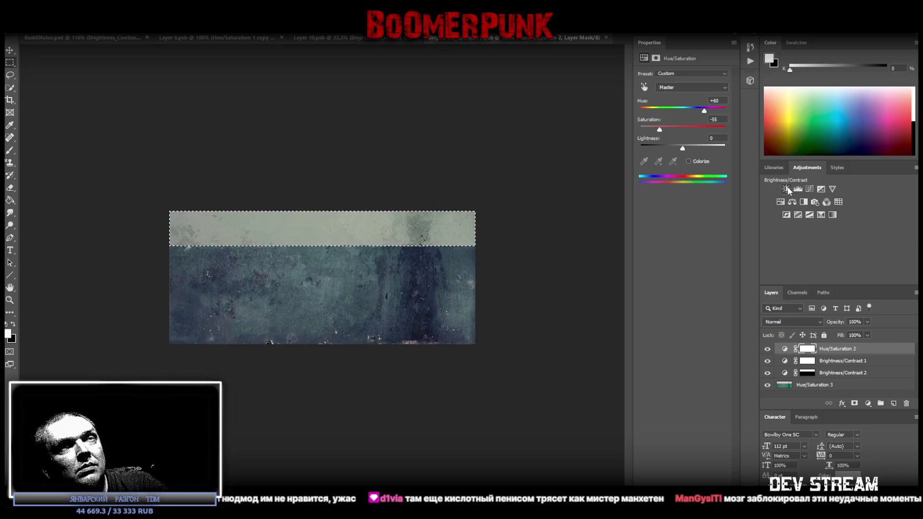
{"action": "left_click", "coordinate": [792, 203]}
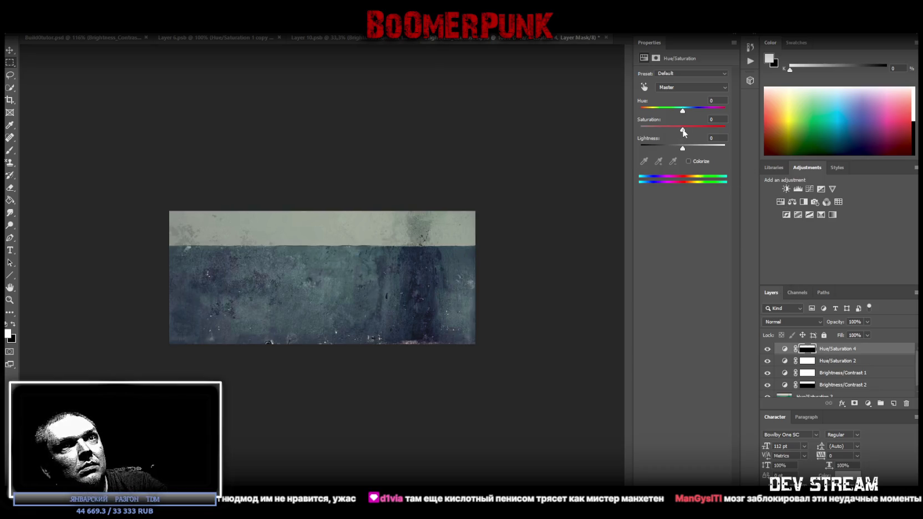
{"action": "left_click_drag", "start_coordinate": [683, 131], "coordinate": [573, 133]}
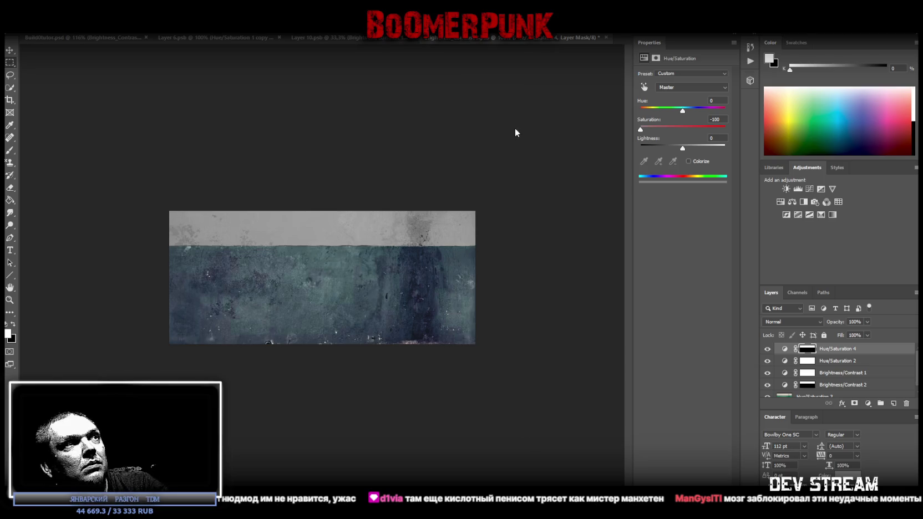
{"action": "mouse_move", "coordinate": [640, 130]}
{"action": "left_mouse_down"}
{"action": "mouse_move", "coordinate": [757, 130]}
{"action": "mouse_move", "coordinate": [476, 129]}
{"action": "left_mouse_up"}
{"action": "left_click_drag", "start_coordinate": [653, 134], "coordinate": [650, 139]}
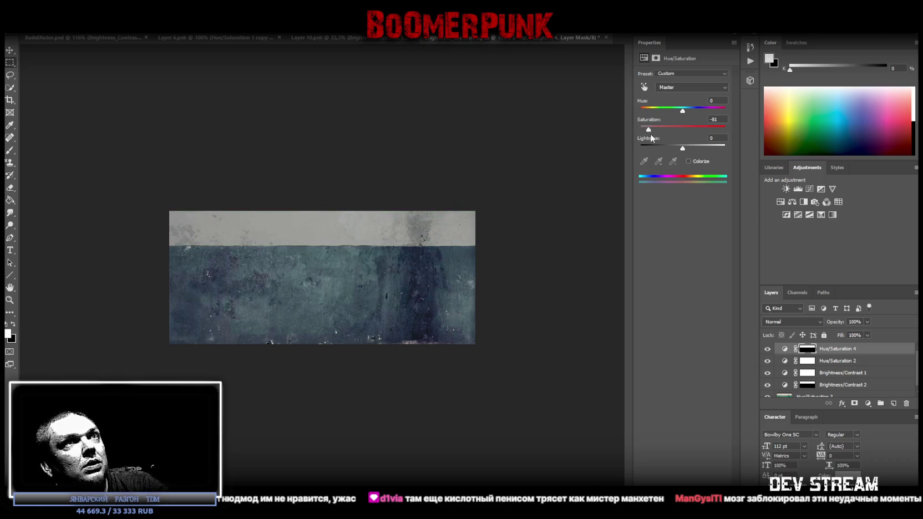
{"action": "left_click_drag", "start_coordinate": [653, 135], "coordinate": [648, 132]}
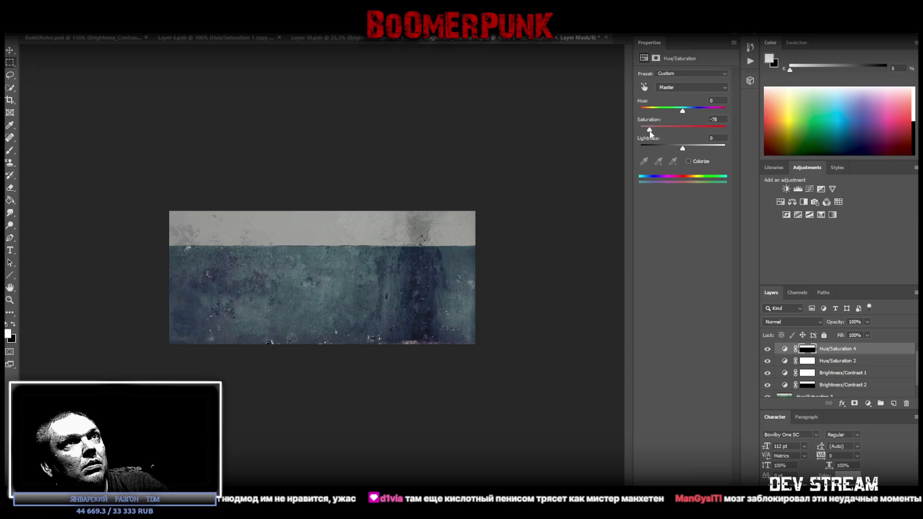
{"action": "key", "text": "ctrl+s"}
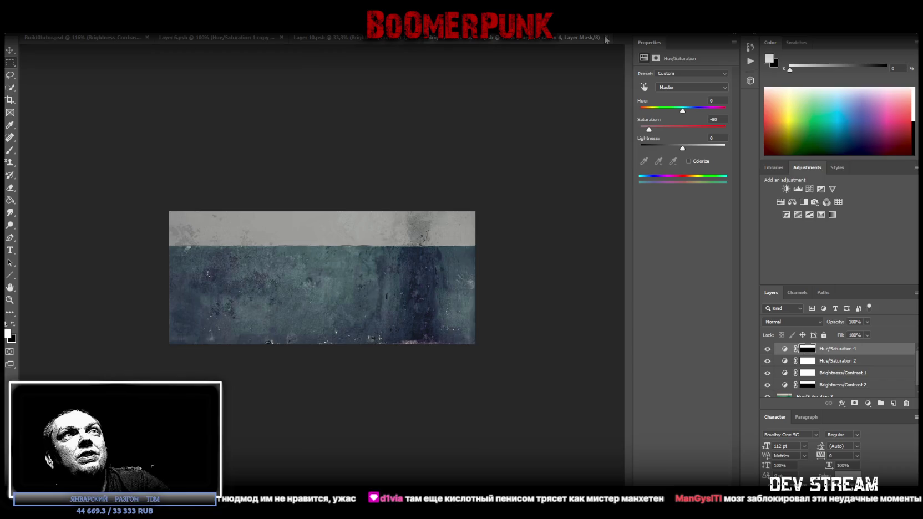
{"action": "left_click", "coordinate": [402, 41]}
Flip through the open texture documents and save the Build0tutor.psd atlas.
{"action": "left_click", "coordinate": [424, 40]}
{"action": "left_click", "coordinate": [195, 38]}
{"action": "left_click", "coordinate": [143, 39]}
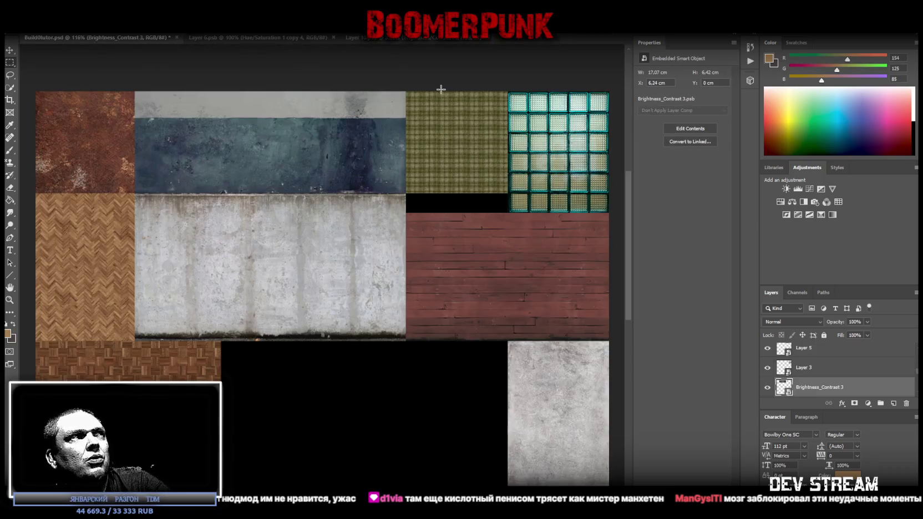
{"action": "scroll", "coordinate": [519, 197], "scroll_direction": "down", "scroll_amount": 1}
{"action": "scroll", "coordinate": [509, 198], "scroll_direction": "up", "scroll_amount": 1}
{"action": "key", "text": "ctrl+s"}
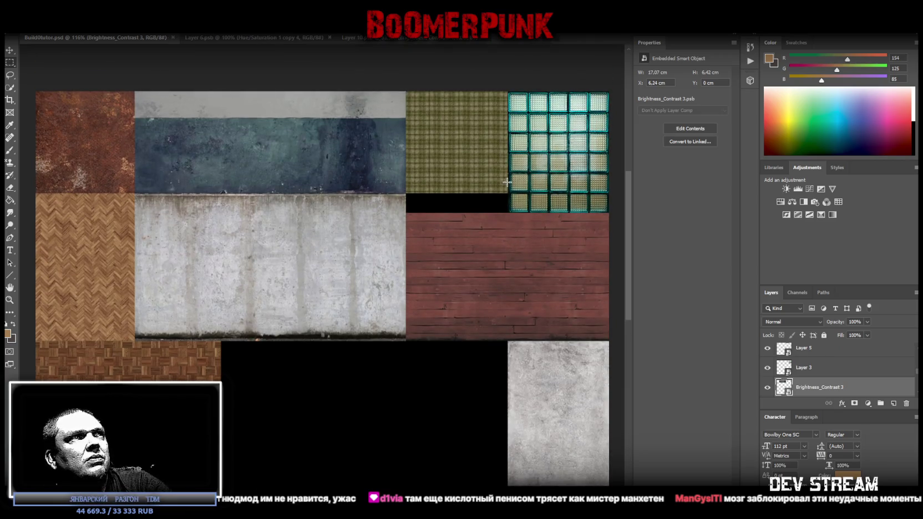
Open Layer 10's pale concrete texture smart object for editing.
{"action": "scroll", "coordinate": [460, 196], "scroll_direction": "down", "scroll_amount": 1}
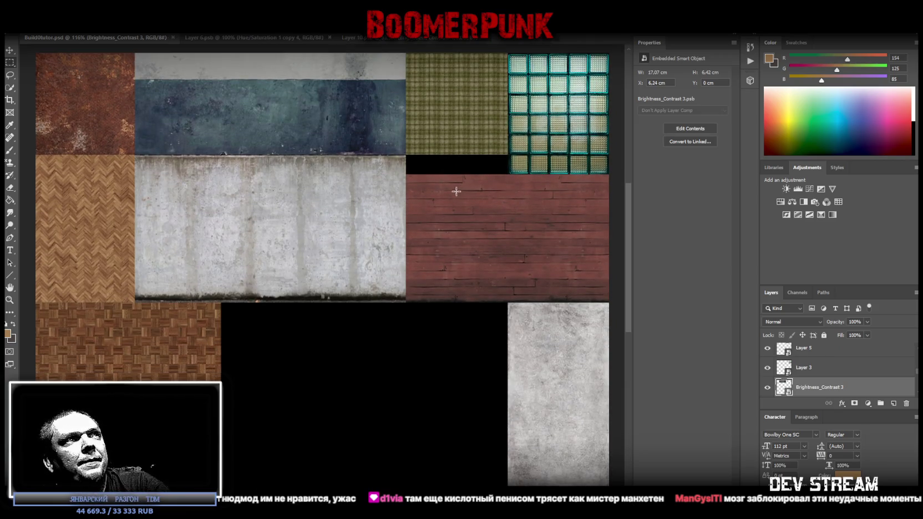
{"action": "scroll", "coordinate": [456, 190], "scroll_direction": "up", "scroll_amount": 1}
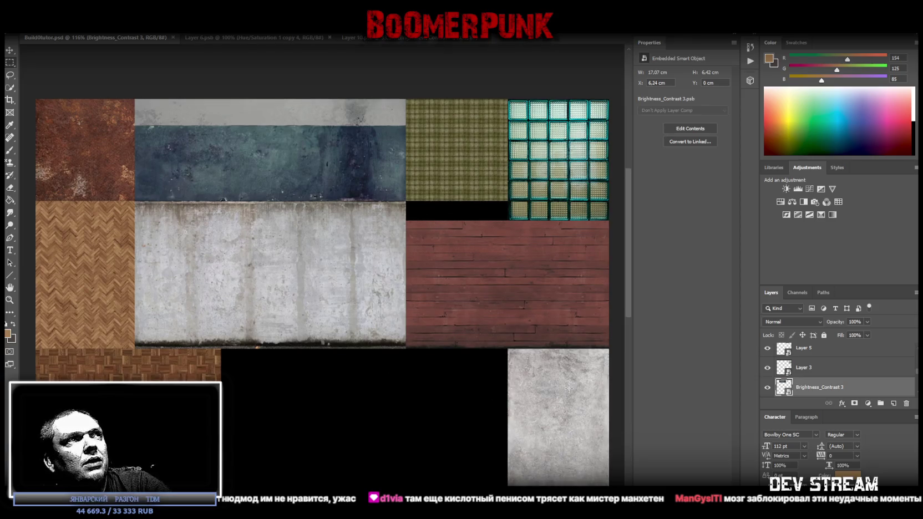
{"action": "scroll", "coordinate": [445, 439], "scroll_direction": "down", "scroll_amount": 1}
{"action": "scroll", "coordinate": [449, 441], "scroll_direction": "down", "scroll_amount": 1}
{"action": "scroll", "coordinate": [472, 416], "scroll_direction": "down", "scroll_amount": 1}
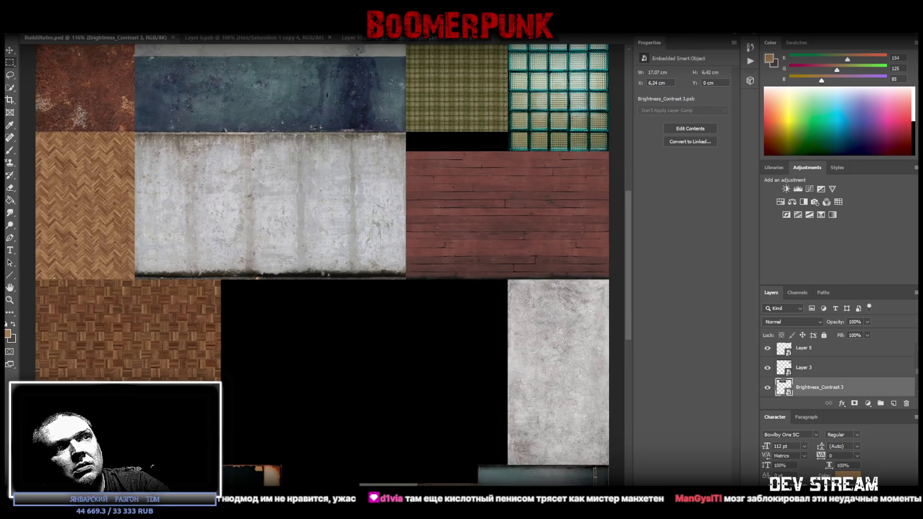
{"action": "right_click", "coordinate": [559, 341]}
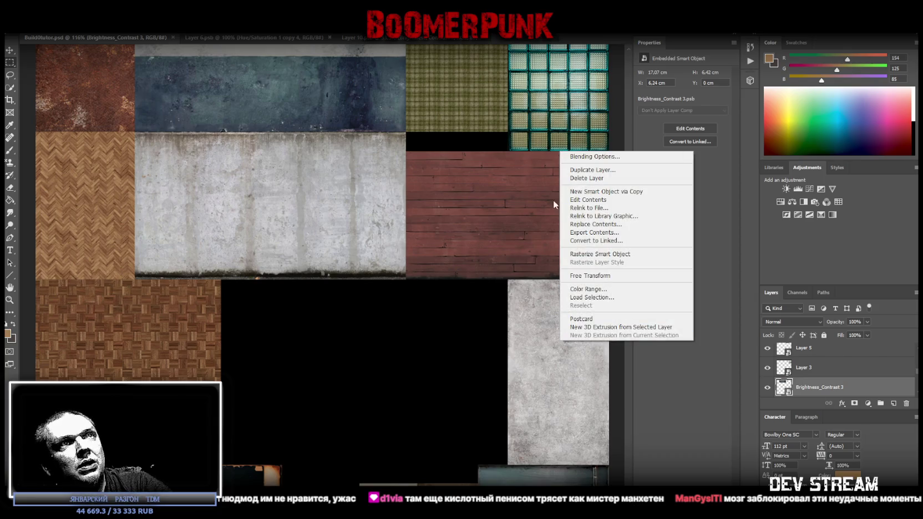
{"action": "left_click", "coordinate": [10, 54]}
{"action": "right_click", "coordinate": [547, 389]}
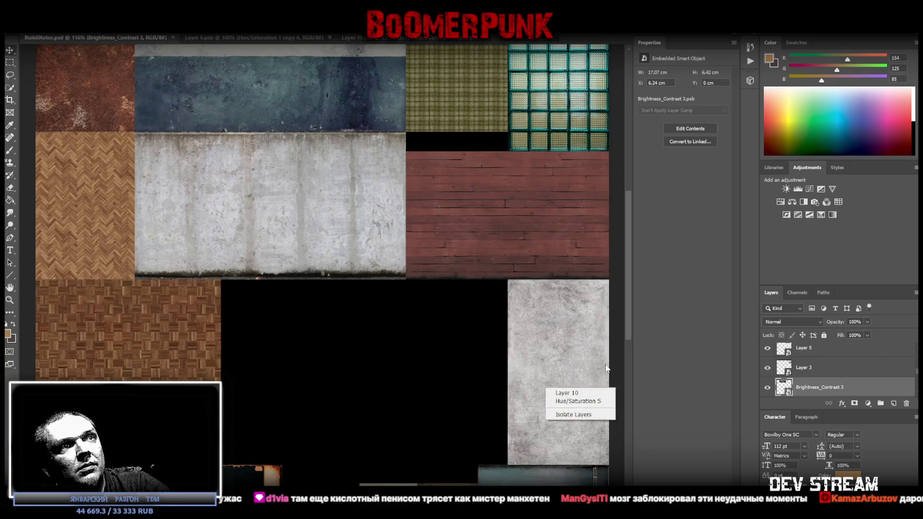
{"action": "left_click", "coordinate": [582, 395]}
{"action": "double_click", "coordinate": [783, 388]}
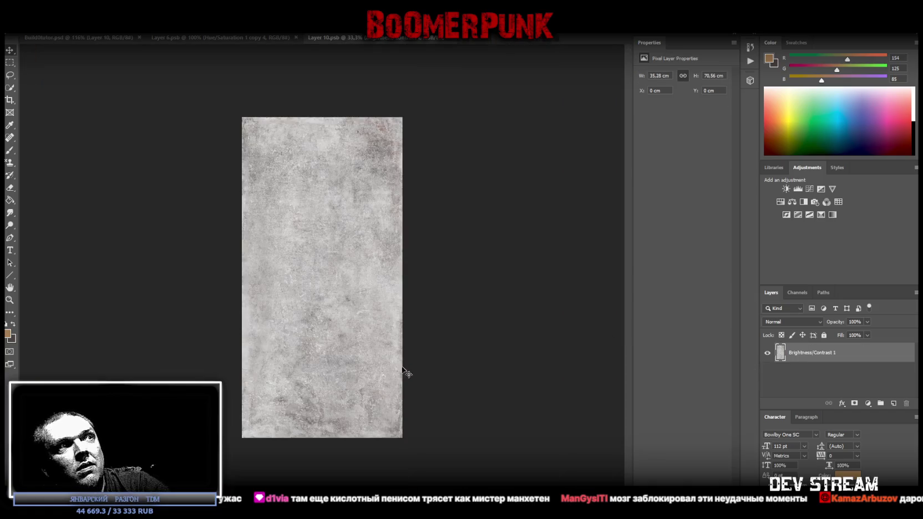
Add a Brightness/Contrast adjustment (brightness 22, contrast −50) to the concrete and merge it.
{"action": "left_click", "coordinate": [787, 188]}
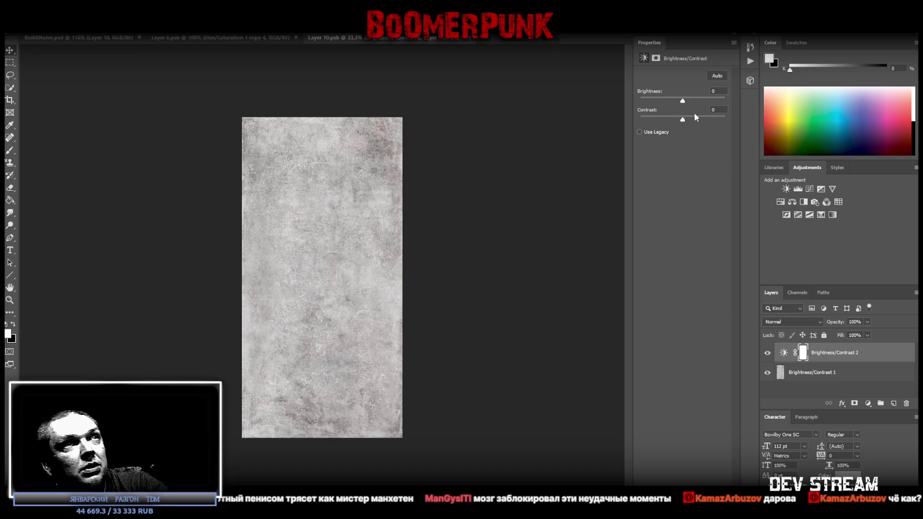
{"action": "left_click_drag", "start_coordinate": [683, 120], "coordinate": [648, 120]}
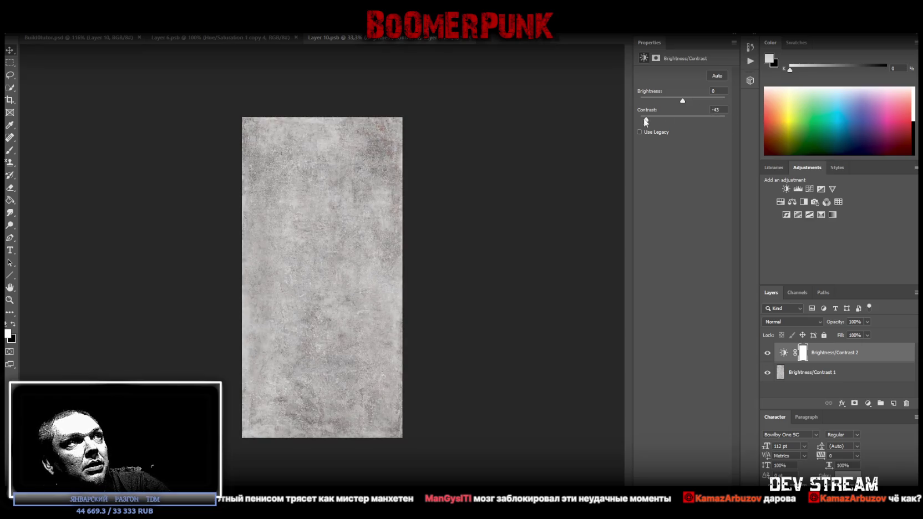
{"action": "mouse_move", "coordinate": [683, 103]}
{"action": "left_mouse_down"}
{"action": "mouse_move", "coordinate": [705, 100]}
{"action": "mouse_move", "coordinate": [691, 105]}
{"action": "left_mouse_up"}
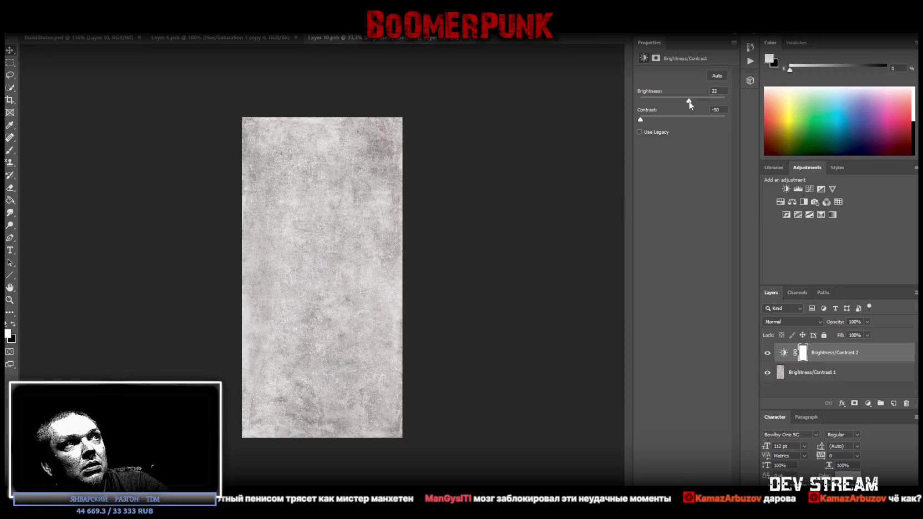
{"action": "left_click", "coordinate": [810, 373], "text": "shift"}
{"action": "right_click", "coordinate": [810, 372]}
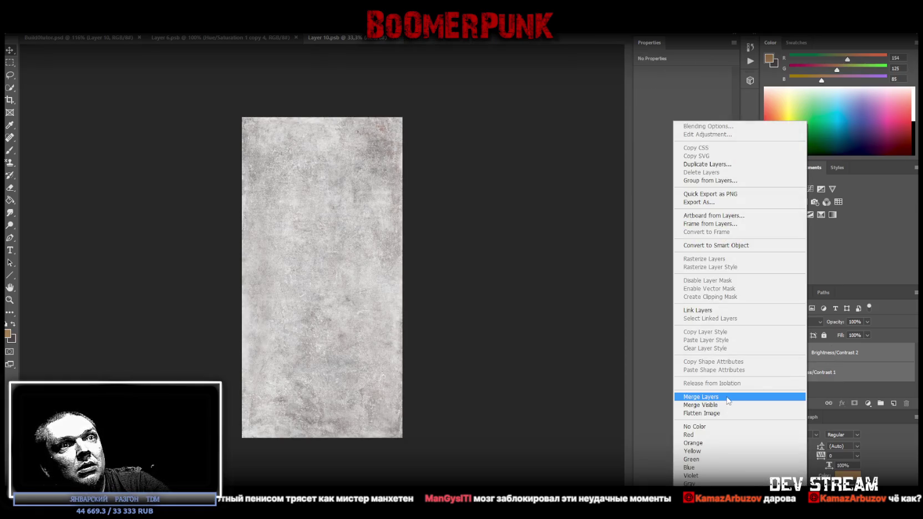
{"action": "left_click", "coordinate": [727, 397]}
Add Hue/Saturation at −69 saturation, merge into one pixel layer, and close back to the atlas.
{"action": "left_click", "coordinate": [780, 202]}
{"action": "left_click_drag", "start_coordinate": [683, 128], "coordinate": [654, 129]}
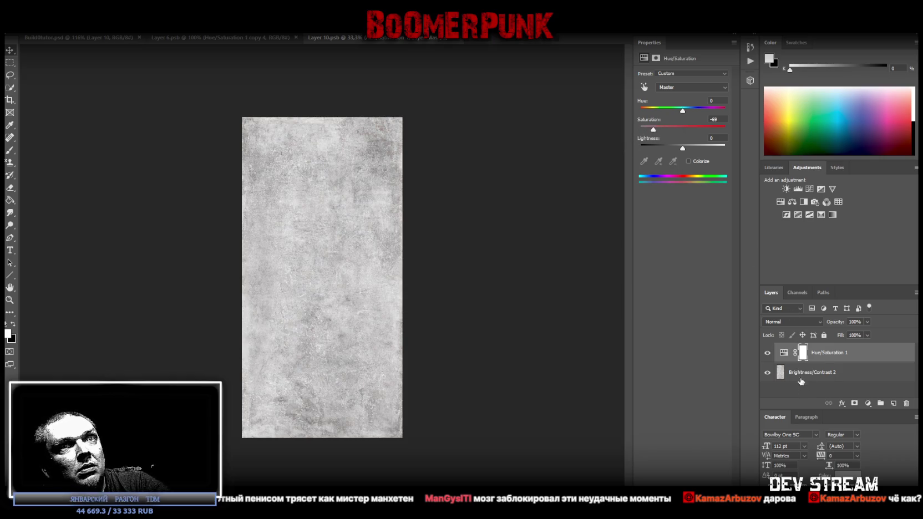
{"action": "left_click", "coordinate": [801, 381], "text": "shift"}
{"action": "right_click", "coordinate": [801, 382]}
{"action": "left_click", "coordinate": [691, 397]}
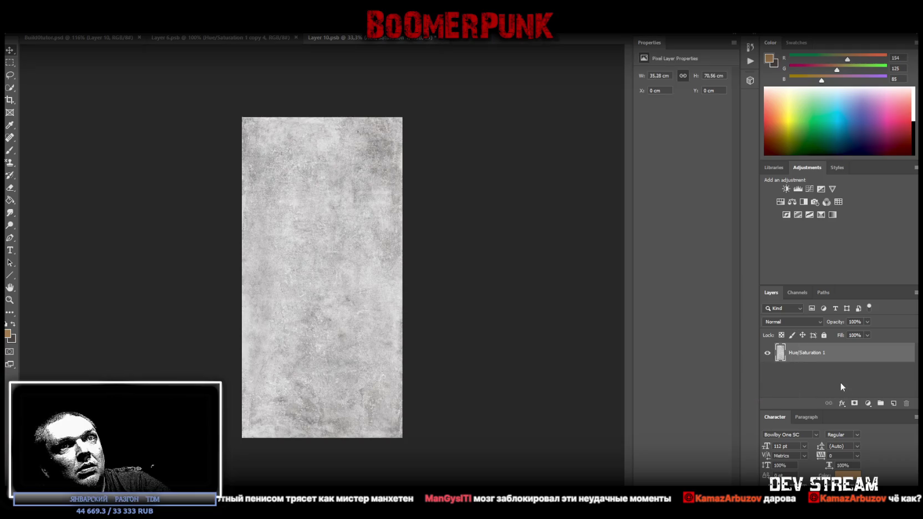
{"action": "key", "text": "ctrl+w"}
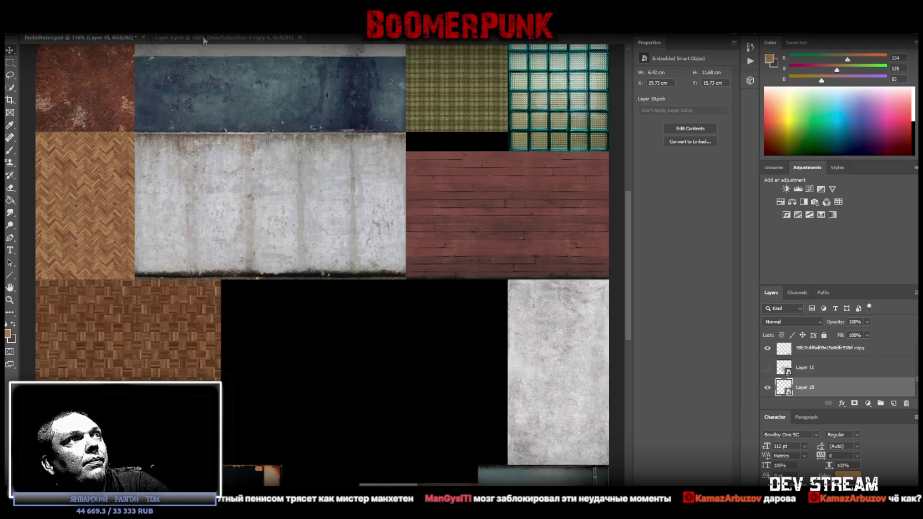
Open the concrete tile's embedded texture and add a Brightness/Contrast adjustment, easing the contrast.
{"action": "scroll", "coordinate": [351, 245], "scroll_direction": "up", "scroll_amount": 2}
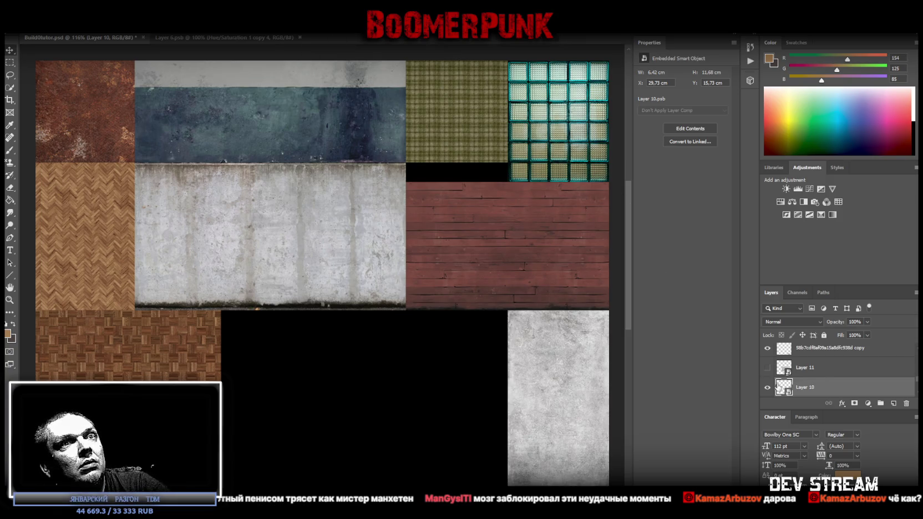
{"action": "key", "text": "i"}
{"action": "left_click", "coordinate": [690, 128]}
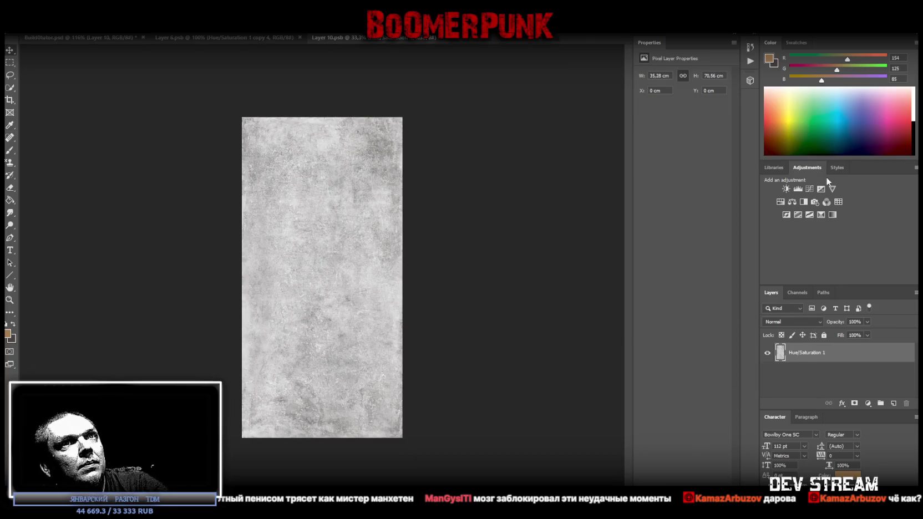
{"action": "left_click", "coordinate": [787, 189]}
{"action": "mouse_move", "coordinate": [672, 119]}
{"action": "left_mouse_down"}
{"action": "mouse_move", "coordinate": [683, 122]}
{"action": "mouse_move", "coordinate": [667, 100]}
{"action": "left_mouse_up"}
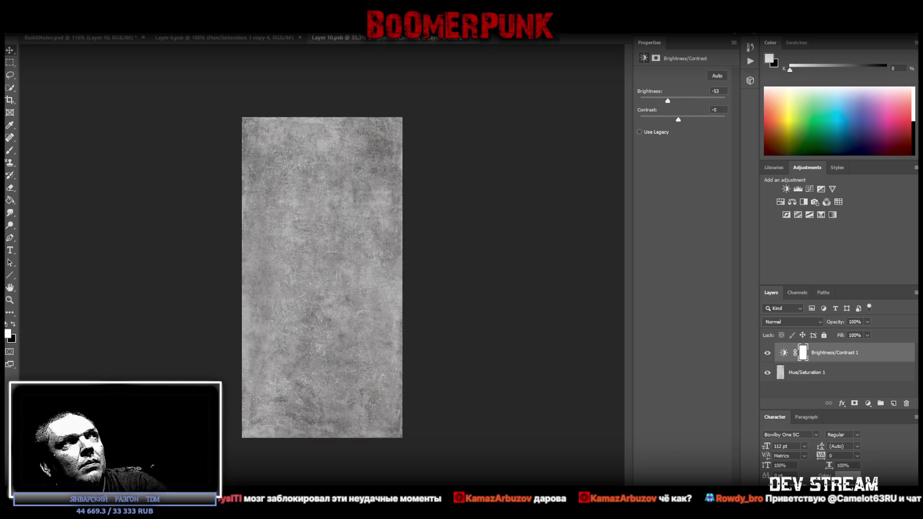
Fine-tune the concrete tile's brightness while previewing the atlas, then save the atlas.
{"action": "left_click", "coordinate": [385, 40]}
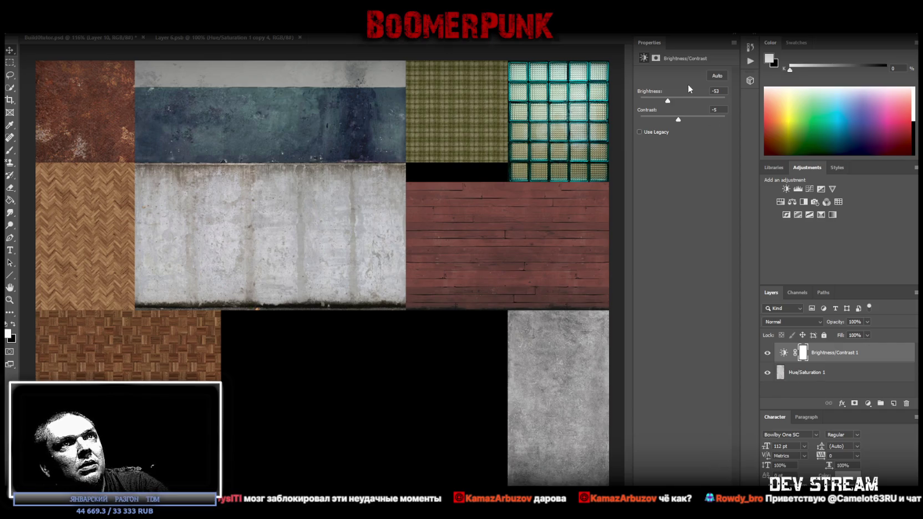
{"action": "left_click_drag", "start_coordinate": [669, 100], "coordinate": [674, 101]}
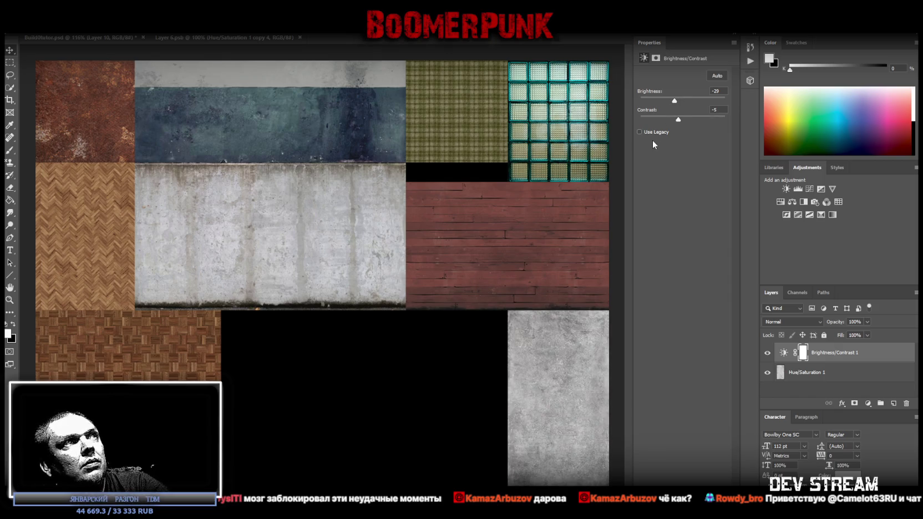
{"action": "left_click_drag", "start_coordinate": [675, 101], "coordinate": [672, 101]}
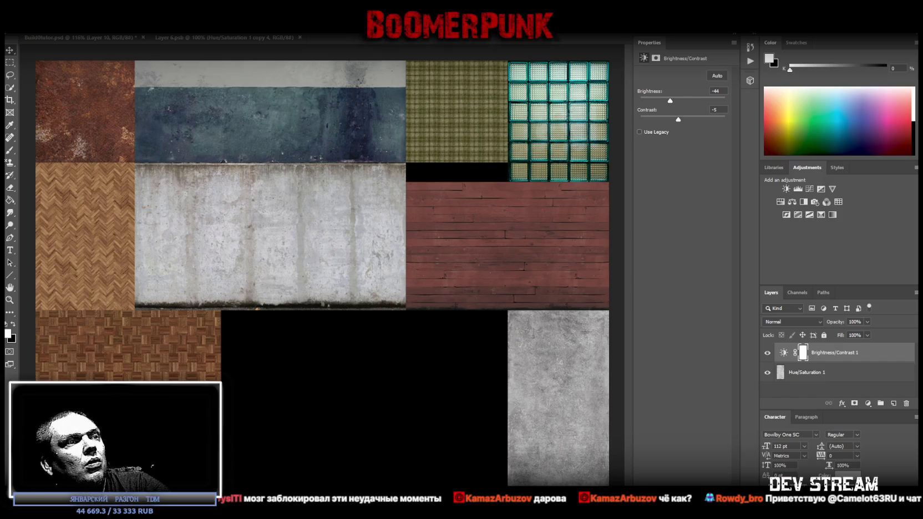
{"action": "left_click", "coordinate": [83, 37]}
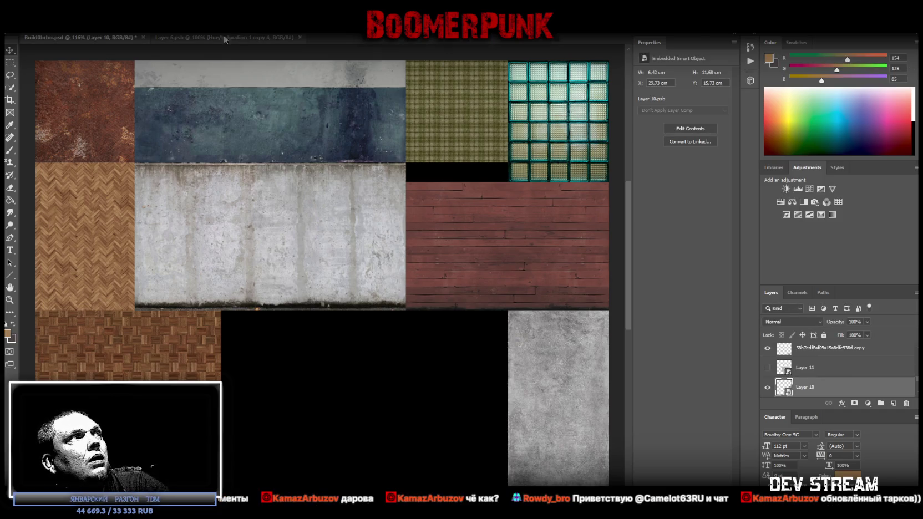
{"action": "key", "text": "ctrl+s"}
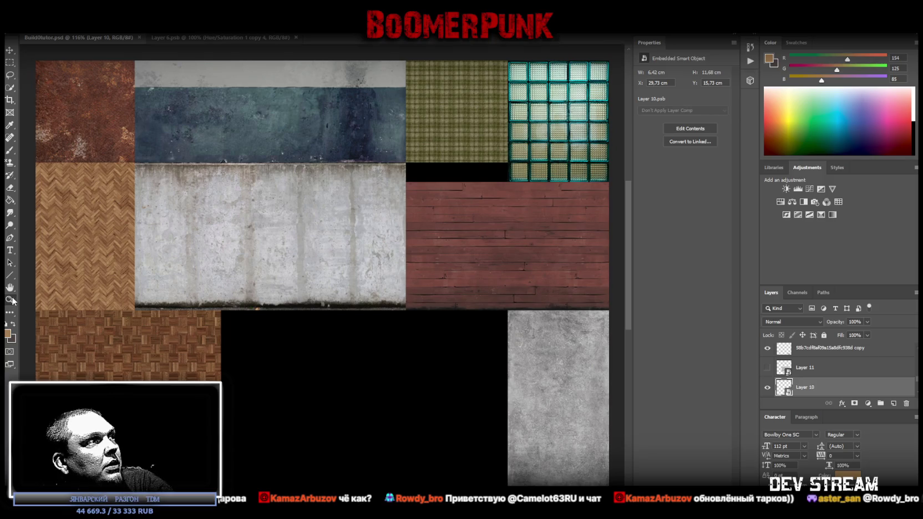
Switch over to Unity to see the updated concrete rooms.
{"action": "scroll", "coordinate": [326, 365], "scroll_direction": "down", "scroll_amount": 5, "text": "alt"}
{"action": "scroll", "coordinate": [322, 301], "scroll_direction": "up", "scroll_amount": 3, "text": "alt"}
{"action": "scroll", "coordinate": [344, 307], "scroll_direction": "up", "scroll_amount": 3, "text": "alt"}
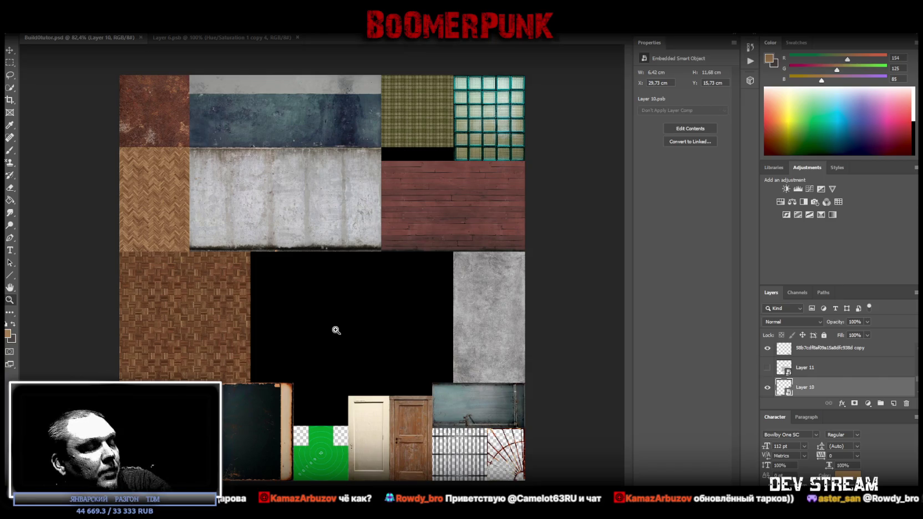
{"action": "key", "text": "alt+Tab"}
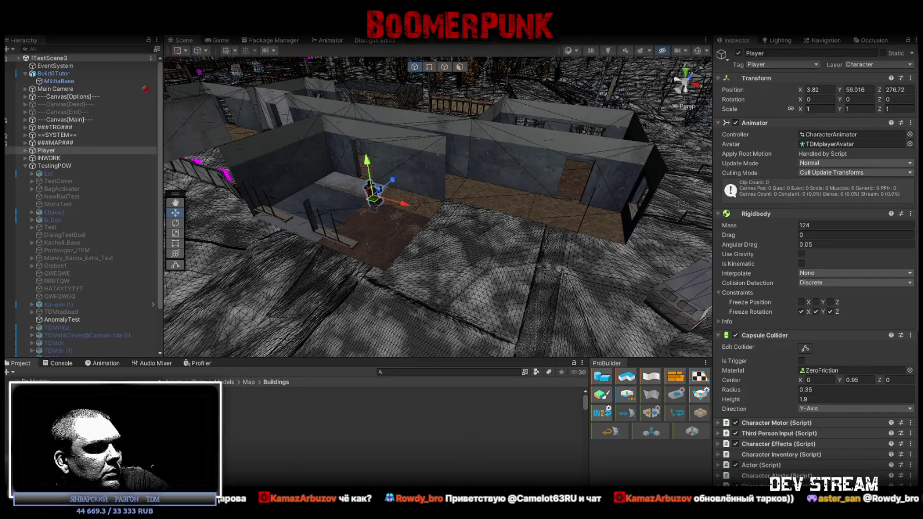
In Blockbench, orbit and zoom around the MilitiaBase model to view it from above.
{"action": "key", "text": "alt+Tab"}
{"action": "scroll", "coordinate": [363, 373], "scroll_direction": "down", "scroll_amount": 5}
{"action": "scroll", "coordinate": [450, 355], "scroll_direction": "down", "scroll_amount": 3}
{"action": "mouse_move", "coordinate": [366, 355]}
{"action": "left_mouse_down"}
{"action": "mouse_move", "coordinate": [590, 369]}
{"action": "mouse_move", "coordinate": [660, 384]}
{"action": "mouse_move", "coordinate": [477, 354]}
{"action": "left_mouse_up"}
{"action": "scroll", "coordinate": [523, 370], "scroll_direction": "up", "scroll_amount": 5}
{"action": "scroll", "coordinate": [524, 370], "scroll_direction": "down", "scroll_amount": 5}
{"action": "scroll", "coordinate": [443, 389], "scroll_direction": "up", "scroll_amount": 4}
{"action": "mouse_move", "coordinate": [443, 391]}
{"action": "left_mouse_down"}
{"action": "mouse_move", "coordinate": [575, 377]}
{"action": "mouse_move", "coordinate": [552, 280]}
{"action": "left_mouse_up"}
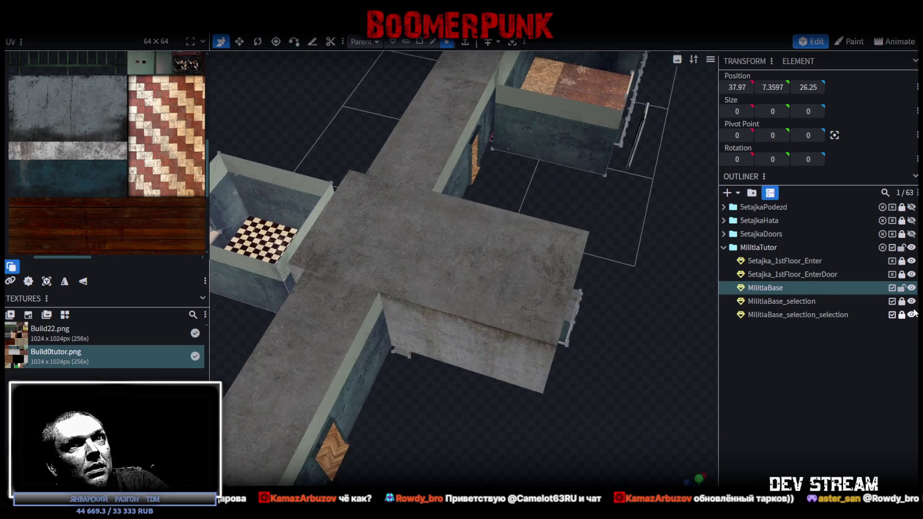
Toggle the roof slab and walls meshes to inspect inside, restore them, and save Build0Tutor.bbmodel.
{"action": "left_click", "coordinate": [912, 314]}
{"action": "left_click_drag", "start_coordinate": [626, 358], "coordinate": [655, 344]}
{"action": "left_click", "coordinate": [911, 302]}
{"action": "left_click", "coordinate": [911, 301]}
{"action": "mouse_move", "coordinate": [683, 308]}
{"action": "left_mouse_down"}
{"action": "mouse_move", "coordinate": [647, 253]}
{"action": "mouse_move", "coordinate": [662, 222]}
{"action": "mouse_move", "coordinate": [670, 235]}
{"action": "left_mouse_up"}
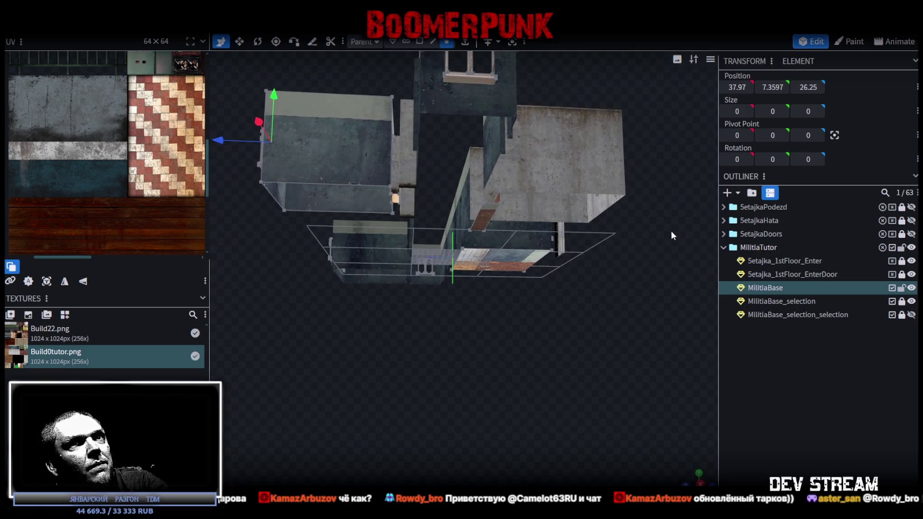
{"action": "left_click", "coordinate": [911, 315]}
{"action": "mouse_move", "coordinate": [579, 351]}
{"action": "left_mouse_down"}
{"action": "mouse_move", "coordinate": [511, 378]}
{"action": "mouse_move", "coordinate": [515, 400]}
{"action": "mouse_move", "coordinate": [564, 320]}
{"action": "mouse_move", "coordinate": [617, 350]}
{"action": "mouse_move", "coordinate": [511, 349]}
{"action": "mouse_move", "coordinate": [443, 368]}
{"action": "mouse_move", "coordinate": [543, 306]}
{"action": "mouse_move", "coordinate": [432, 369]}
{"action": "mouse_move", "coordinate": [429, 354]}
{"action": "left_mouse_up"}
{"action": "key", "text": "ctrl+s"}
Select the small room's floor face in face mode and snap to top orthographic view.
{"action": "scroll", "coordinate": [349, 367], "scroll_direction": "up", "scroll_amount": 3}
{"action": "mouse_move", "coordinate": [349, 366]}
{"action": "left_mouse_down"}
{"action": "mouse_move", "coordinate": [486, 373]}
{"action": "mouse_move", "coordinate": [480, 217]}
{"action": "left_mouse_up"}
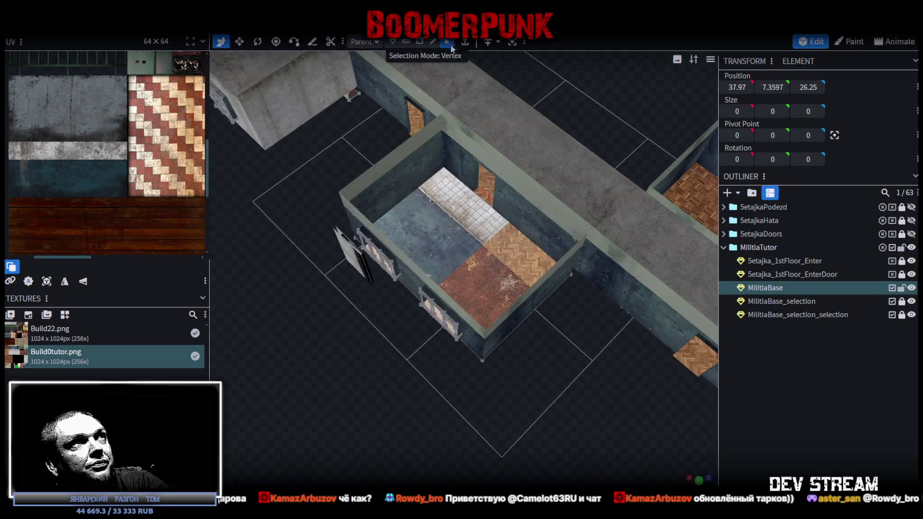
{"action": "left_click", "coordinate": [420, 43]}
{"action": "left_click", "coordinate": [453, 238]}
{"action": "scroll", "coordinate": [547, 328], "scroll_direction": "down", "scroll_amount": 3}
{"action": "mouse_move", "coordinate": [531, 381]}
{"action": "left_mouse_down"}
{"action": "mouse_move", "coordinate": [598, 371]}
{"action": "mouse_move", "coordinate": [674, 456]}
{"action": "left_mouse_up"}
{"action": "key", "text": "KP_7"}
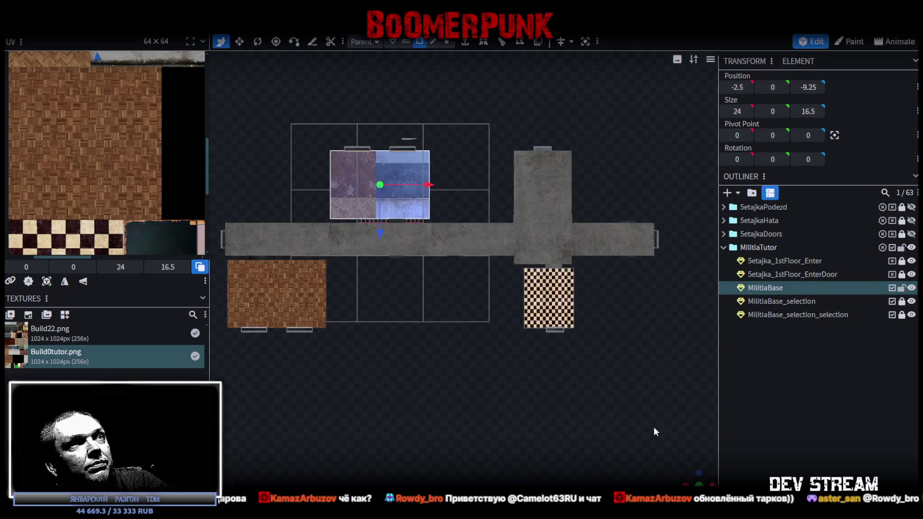
Move the room floor's UV box onto the atlas's parquet tile and shrink it.
{"action": "scroll", "coordinate": [87, 245], "scroll_direction": "down", "scroll_amount": 3}
{"action": "scroll", "coordinate": [57, 68], "scroll_direction": "up", "scroll_amount": 2}
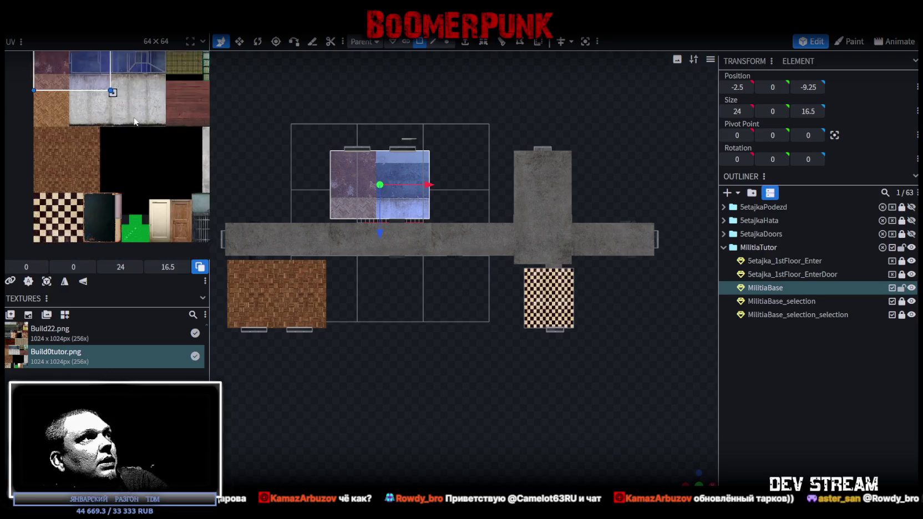
{"action": "left_click_drag", "start_coordinate": [57, 68], "coordinate": [57, 167]}
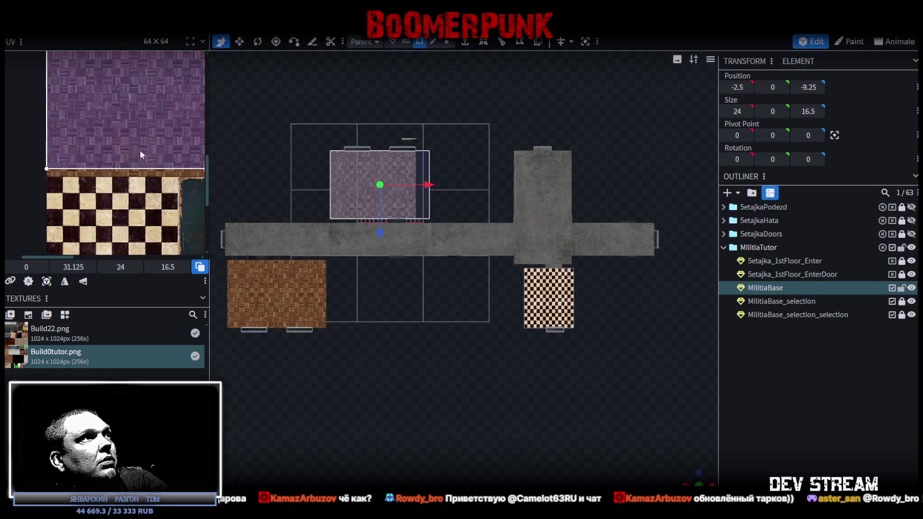
{"action": "scroll", "coordinate": [125, 153], "scroll_direction": "up", "scroll_amount": 3}
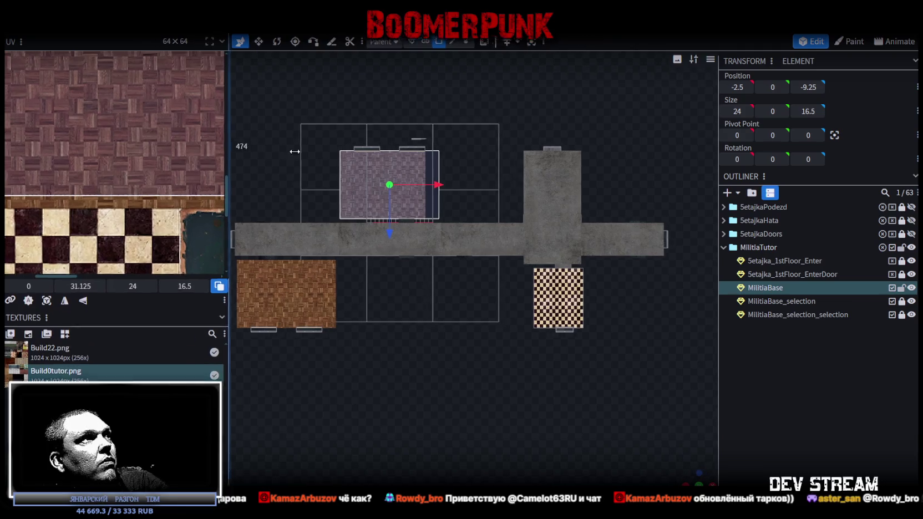
{"action": "left_click_drag", "start_coordinate": [209, 137], "coordinate": [496, 299]}
{"action": "scroll", "coordinate": [358, 305], "scroll_direction": "down", "scroll_amount": 2}
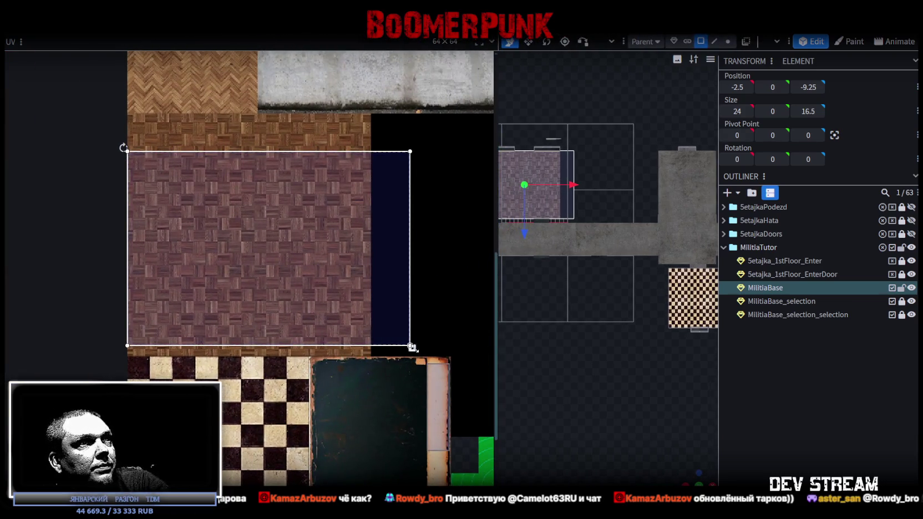
{"action": "left_click_drag", "start_coordinate": [410, 345], "coordinate": [375, 321]}
Trim and nudge the floor UV to fit inside the parquet tile, then deselect.
{"action": "scroll", "coordinate": [384, 315], "scroll_direction": "up", "scroll_amount": 3}
{"action": "scroll", "coordinate": [384, 316], "scroll_direction": "up", "scroll_amount": 2}
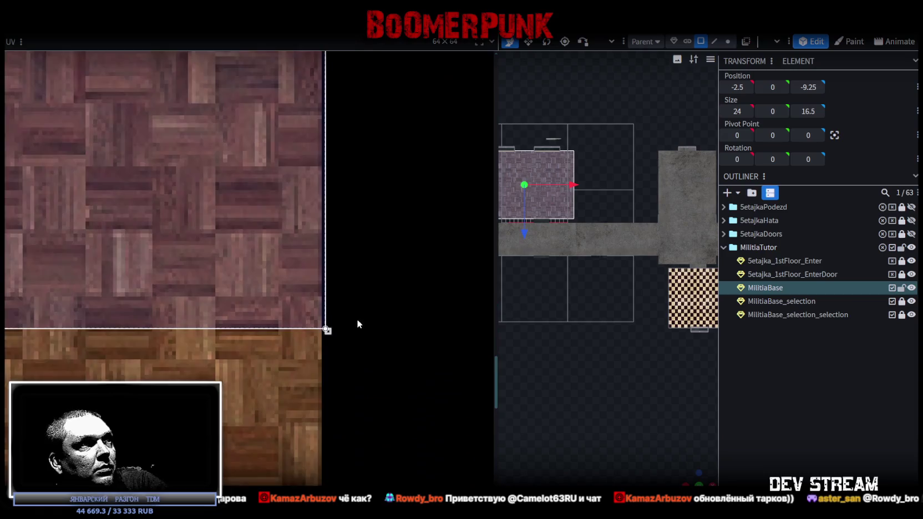
{"action": "scroll", "coordinate": [361, 324], "scroll_direction": "up", "scroll_amount": 2}
{"action": "left_click_drag", "start_coordinate": [285, 335], "coordinate": [277, 331]}
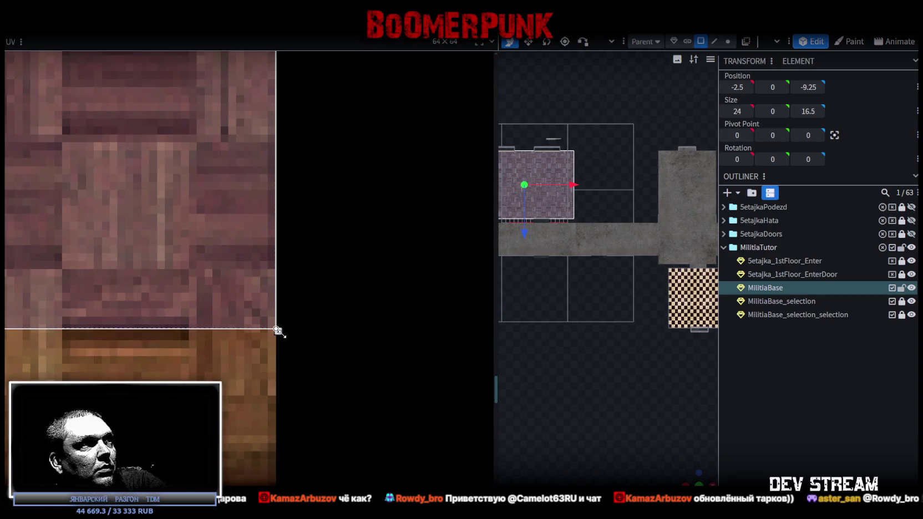
{"action": "scroll", "coordinate": [280, 333], "scroll_direction": "down", "scroll_amount": 2}
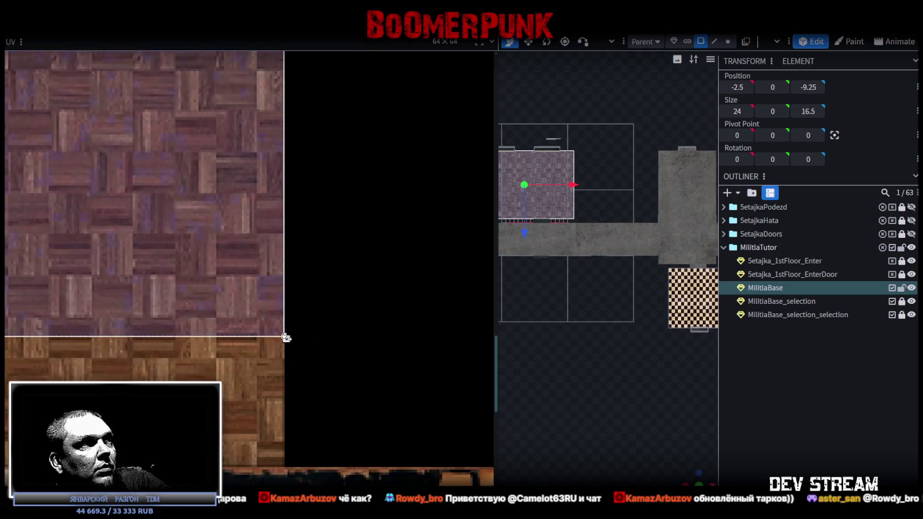
{"action": "scroll", "coordinate": [261, 316], "scroll_direction": "down", "scroll_amount": 2}
{"action": "mouse_move", "coordinate": [237, 292]}
{"action": "left_mouse_down"}
{"action": "mouse_move", "coordinate": [214, 330]}
{"action": "mouse_move", "coordinate": [214, 319]}
{"action": "left_mouse_up"}
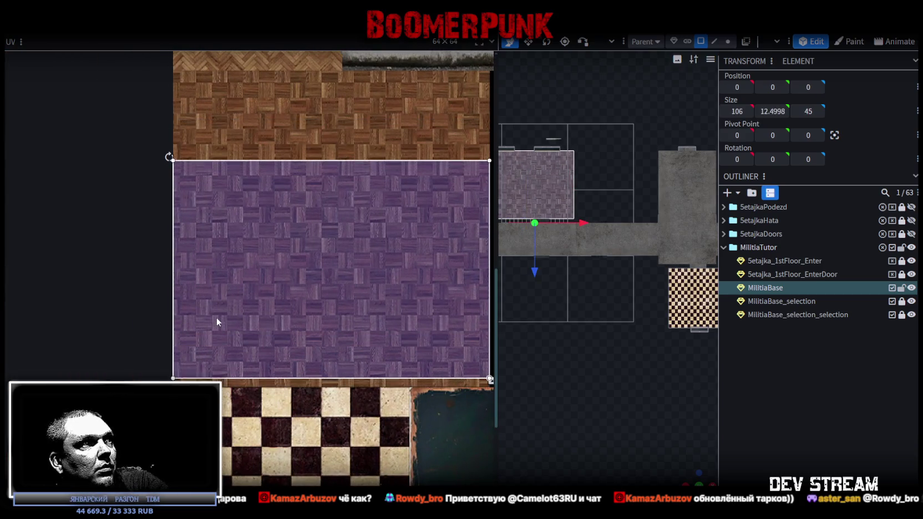
{"action": "left_click", "coordinate": [164, 336]}
{"action": "scroll", "coordinate": [248, 368], "scroll_direction": "up", "scroll_amount": 3}
{"action": "scroll", "coordinate": [241, 400], "scroll_direction": "down", "scroll_amount": 1}
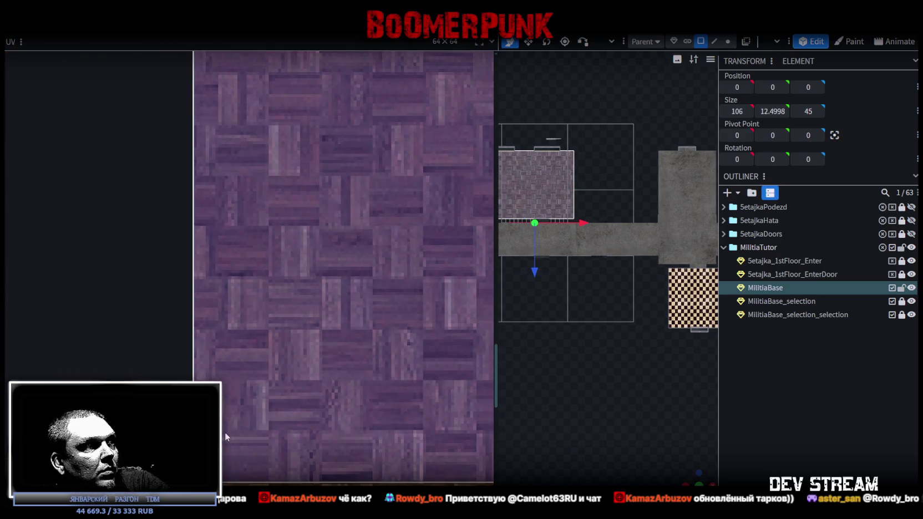
{"action": "left_click_drag", "start_coordinate": [582, 377], "coordinate": [689, 303]}
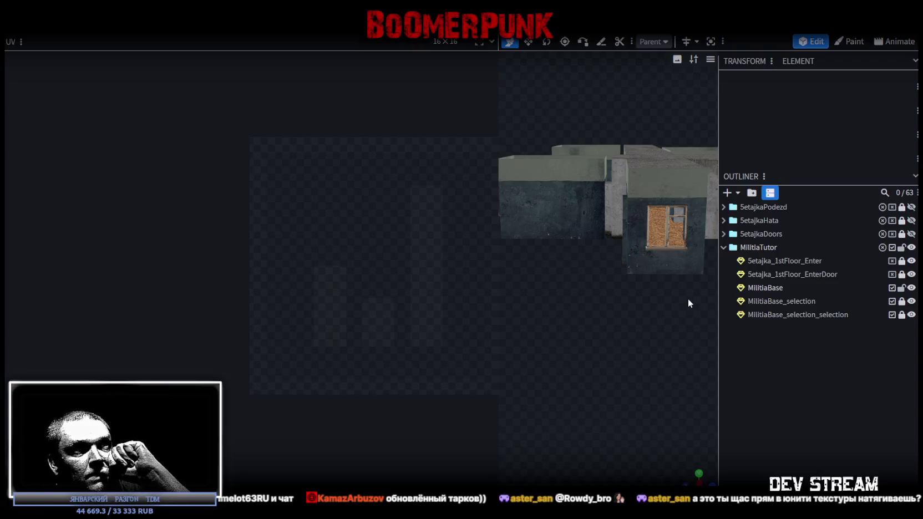
Orbit around the textured militia base to inspect its walls and parquet-floored rooms.
{"action": "mouse_move", "coordinate": [686, 305]}
{"action": "left_mouse_down"}
{"action": "mouse_move", "coordinate": [594, 356]}
{"action": "mouse_move", "coordinate": [653, 355]}
{"action": "mouse_move", "coordinate": [665, 322]}
{"action": "left_mouse_up"}
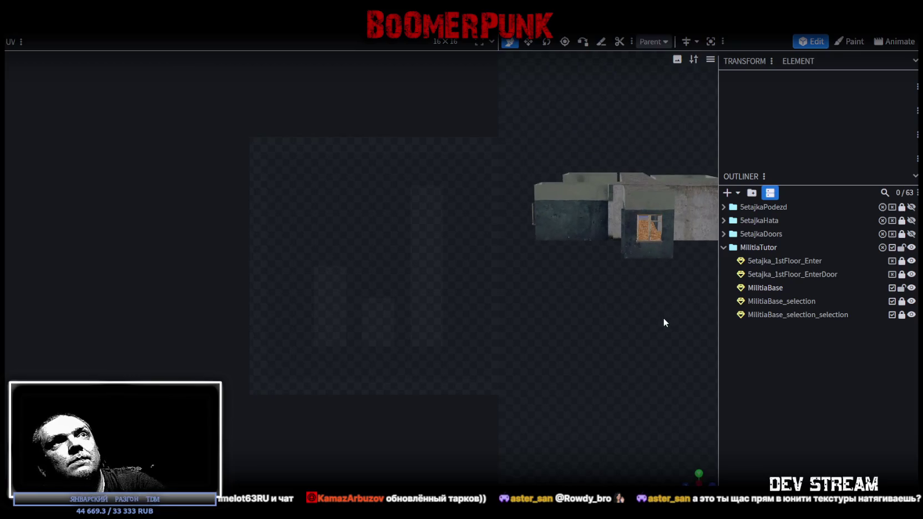
{"action": "left_click_drag", "start_coordinate": [620, 120], "coordinate": [578, 77]}
{"action": "mouse_move", "coordinate": [601, 43]}
{"action": "left_mouse_down"}
{"action": "mouse_move", "coordinate": [607, 107]}
{"action": "mouse_move", "coordinate": [612, 88]}
{"action": "left_mouse_up"}
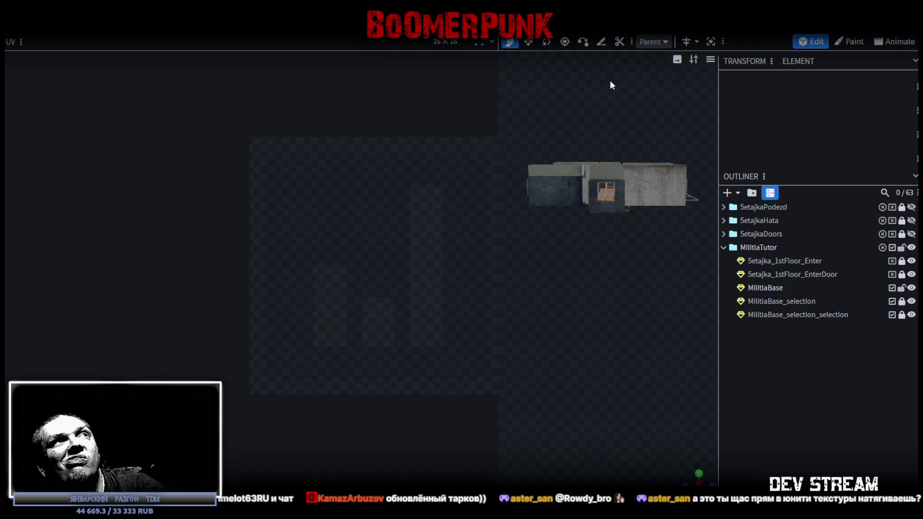
{"action": "mouse_move", "coordinate": [611, 84]}
{"action": "left_mouse_down"}
{"action": "mouse_move", "coordinate": [605, 128]}
{"action": "mouse_move", "coordinate": [688, 344]}
{"action": "mouse_move", "coordinate": [660, 296]}
{"action": "mouse_move", "coordinate": [602, 330]}
{"action": "left_mouse_up"}
{"action": "scroll", "coordinate": [602, 330], "scroll_direction": "up", "scroll_amount": 5}
{"action": "mouse_move", "coordinate": [655, 309]}
{"action": "left_mouse_down"}
{"action": "mouse_move", "coordinate": [713, 313]}
{"action": "mouse_move", "coordinate": [634, 258]}
{"action": "mouse_move", "coordinate": [716, 231]}
{"action": "mouse_move", "coordinate": [756, 263]}
{"action": "left_mouse_up"}
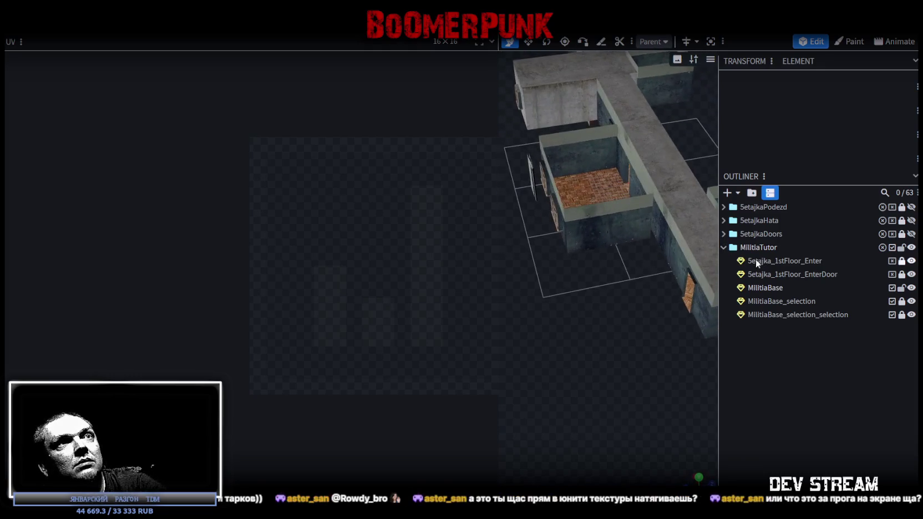
Enlarge the 3D viewport by moving the UV panel divider left, then go to Unity.
{"action": "mouse_move", "coordinate": [621, 284]}
{"action": "left_mouse_down"}
{"action": "mouse_move", "coordinate": [606, 306]}
{"action": "mouse_move", "coordinate": [620, 305]}
{"action": "left_mouse_up"}
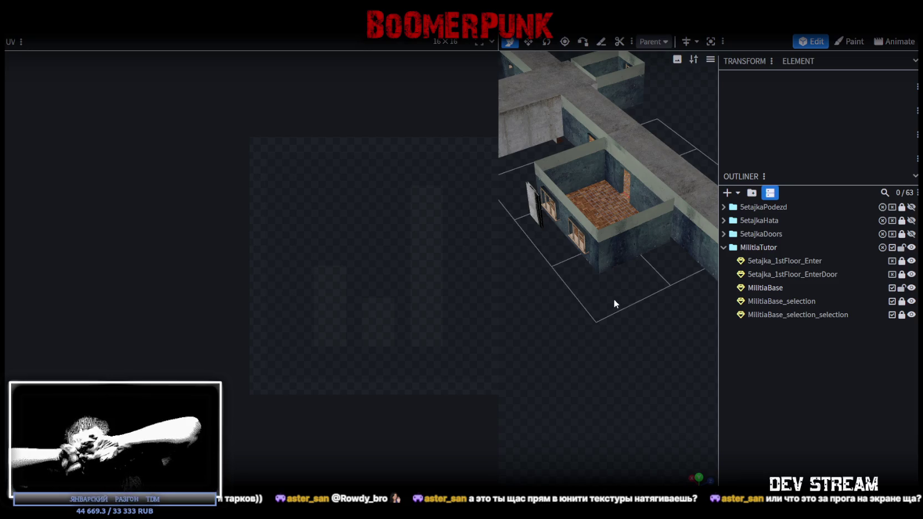
{"action": "left_click_drag", "start_coordinate": [499, 168], "coordinate": [158, 188]}
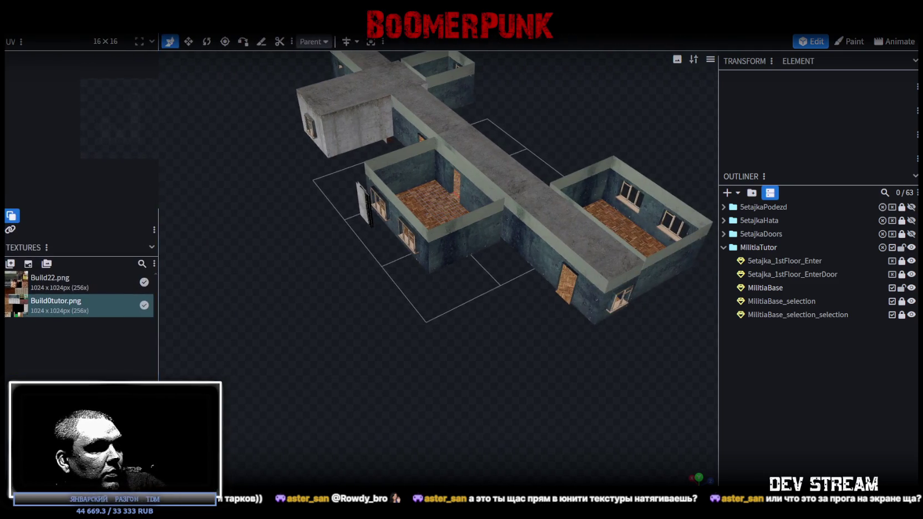
{"action": "key", "text": "alt+Tab"}
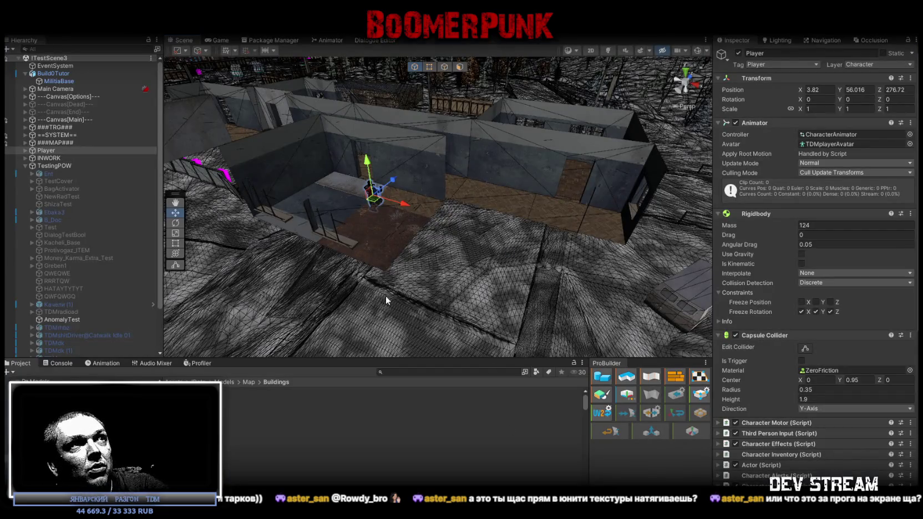
Collapse the TestingPOW group and create a new Cube in the Hierarchy.
{"action": "right_click_drag", "start_coordinate": [389, 311], "coordinate": [173, 175]}
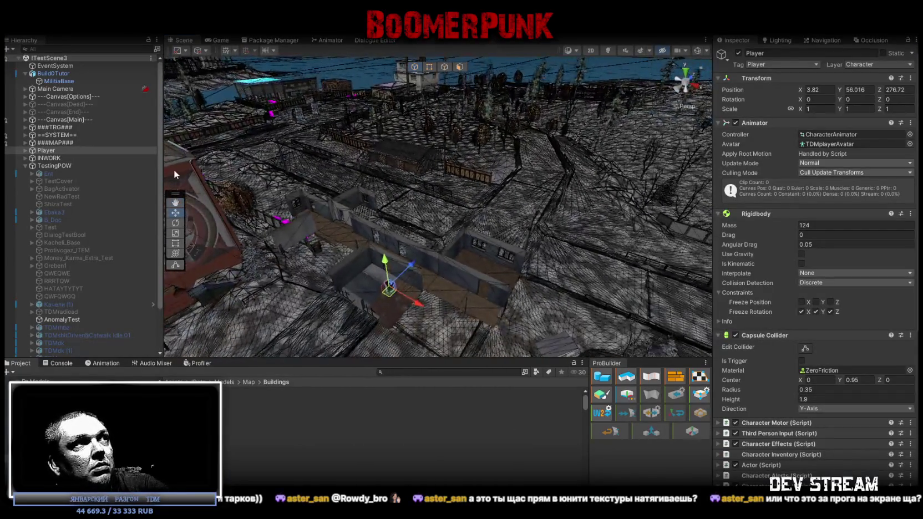
{"action": "left_click", "coordinate": [25, 166]}
{"action": "left_click", "coordinate": [46, 150]}
{"action": "right_click", "coordinate": [48, 193]}
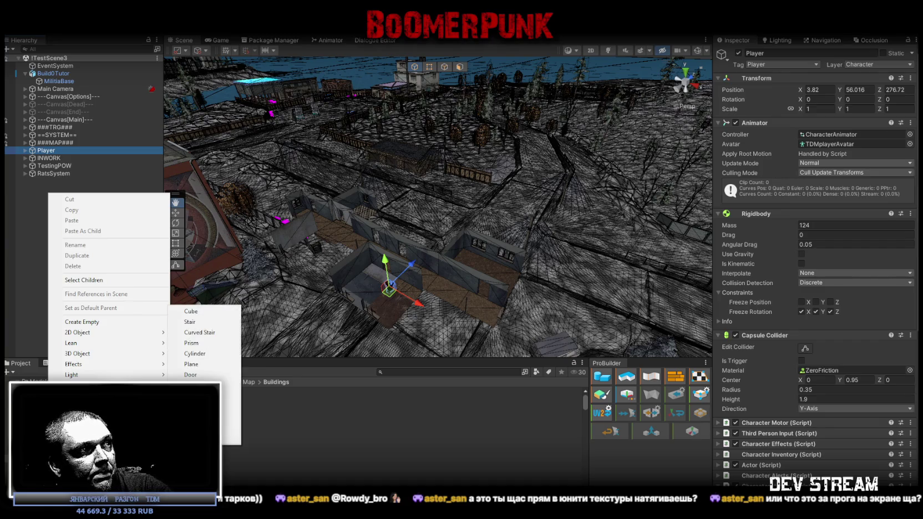
{"action": "left_click", "coordinate": [205, 313]}
{"action": "key", "text": "Return"}
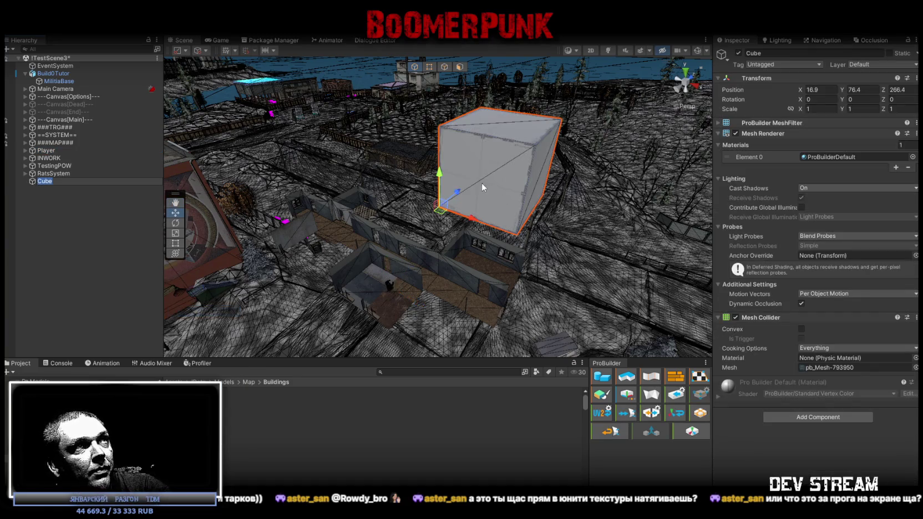
Apply the Build0tutor material to the cube and select its right face in ProBuilder face mode.
{"action": "left_click_drag", "start_coordinate": [482, 183], "coordinate": [503, 167], "text": "alt"}
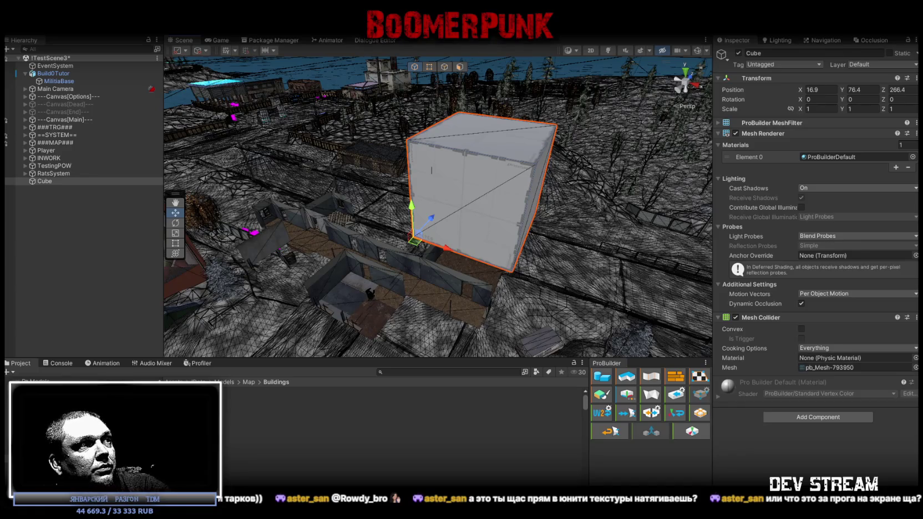
{"action": "left_click", "coordinate": [400, 423]}
{"action": "left_click", "coordinate": [399, 407]}
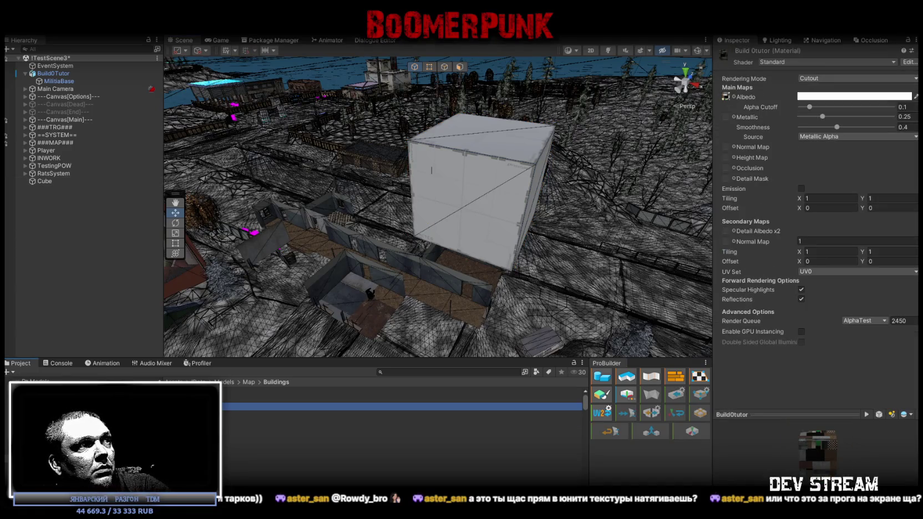
{"action": "left_click_drag", "start_coordinate": [400, 407], "coordinate": [502, 192]}
{"action": "left_click", "coordinate": [493, 205]}
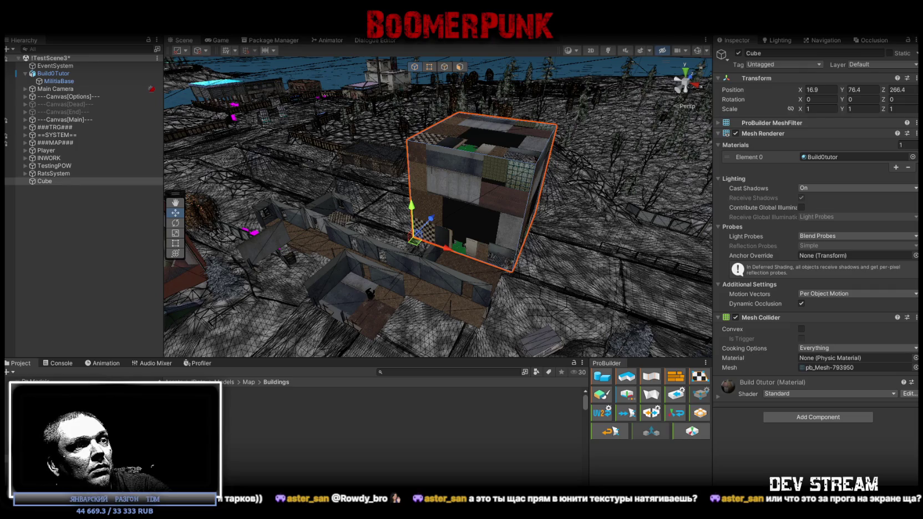
{"action": "key", "text": "g"}
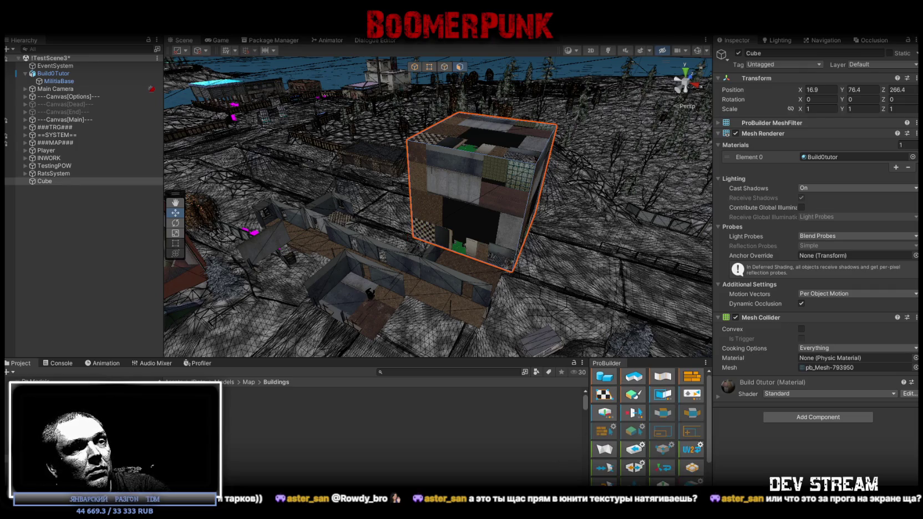
{"action": "left_click", "coordinate": [537, 200]}
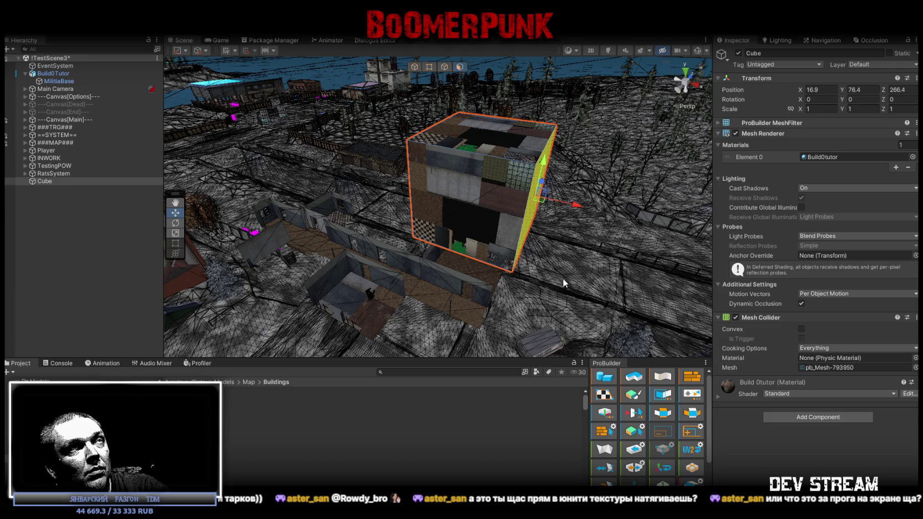
Stretch the test cube sideways and raise its top face to form a long, tall wall.
{"action": "left_click_drag", "start_coordinate": [563, 283], "coordinate": [366, 235], "text": "alt"}
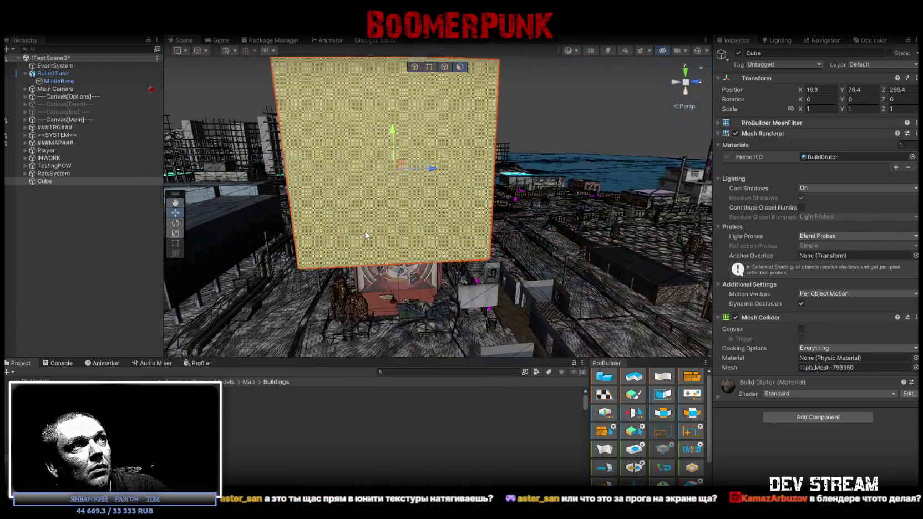
{"action": "mouse_move", "coordinate": [399, 240]}
{"action": "left_mouse_down", "text": "alt"}
{"action": "mouse_move", "coordinate": [476, 182]}
{"action": "mouse_move", "coordinate": [432, 208]}
{"action": "left_mouse_up", "text": "alt"}
{"action": "left_click", "coordinate": [432, 209]}
{"action": "left_click", "coordinate": [444, 67]}
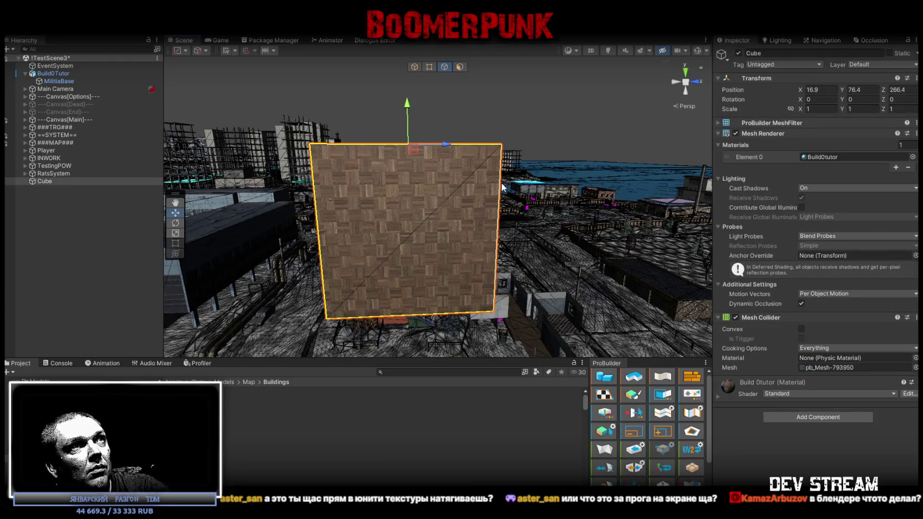
{"action": "mouse_move", "coordinate": [421, 222]}
{"action": "left_mouse_down", "text": "alt"}
{"action": "mouse_move", "coordinate": [442, 206]}
{"action": "mouse_move", "coordinate": [481, 235]}
{"action": "mouse_move", "coordinate": [655, 238]}
{"action": "left_mouse_up", "text": "alt"}
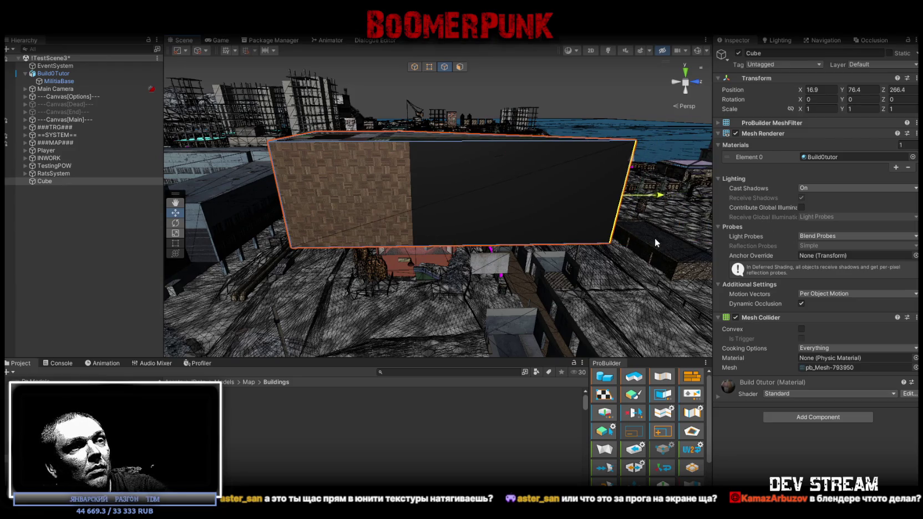
{"action": "left_click_drag", "start_coordinate": [457, 144], "coordinate": [438, 208], "text": "alt"}
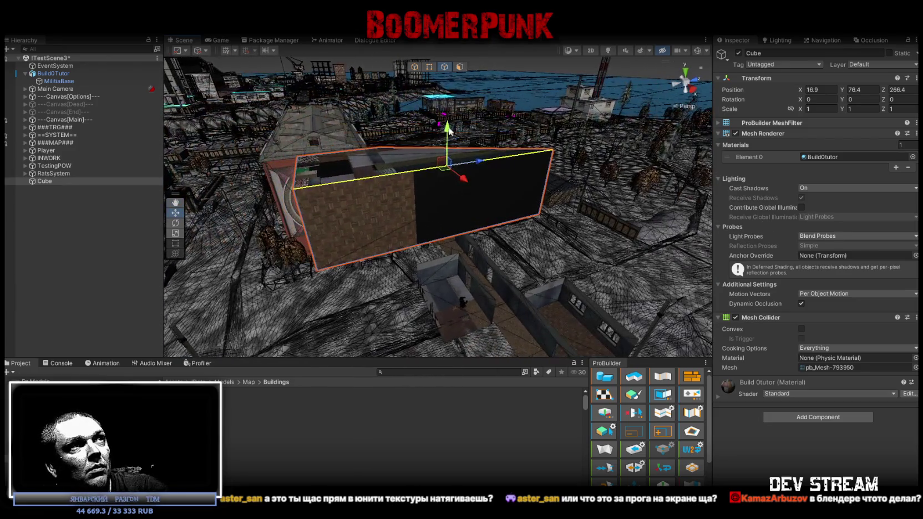
{"action": "left_click_drag", "start_coordinate": [440, 125], "coordinate": [456, 66]}
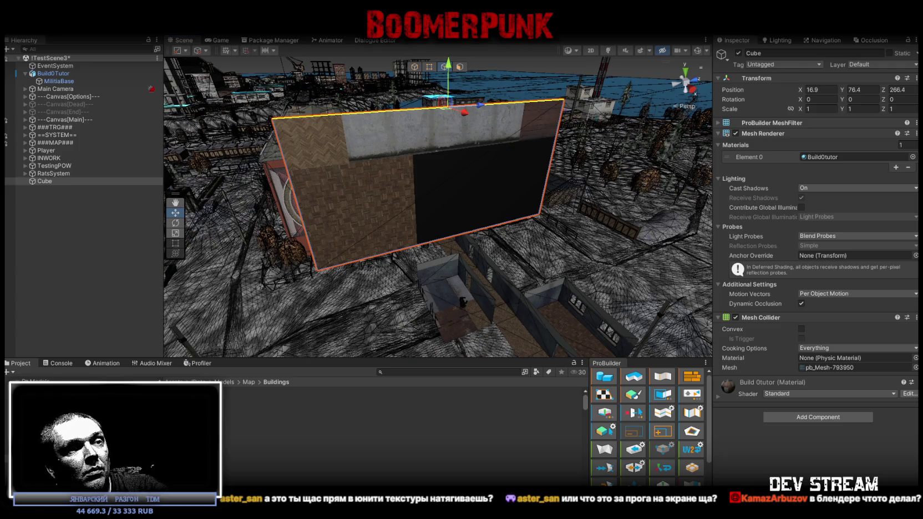
Select the wall's top and bottom edges, then its front face with the Move tool.
{"action": "left_click", "coordinate": [444, 236]}
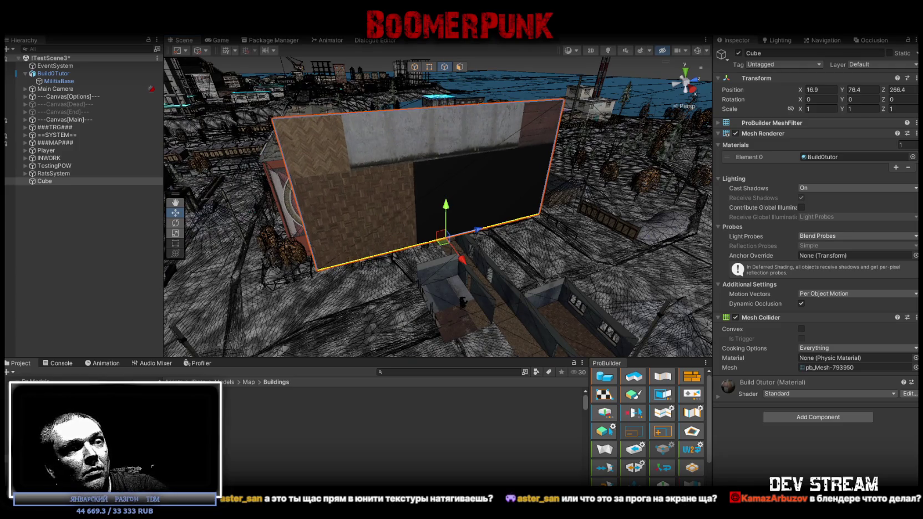
{"action": "key", "text": "ctrl+shift+d"}
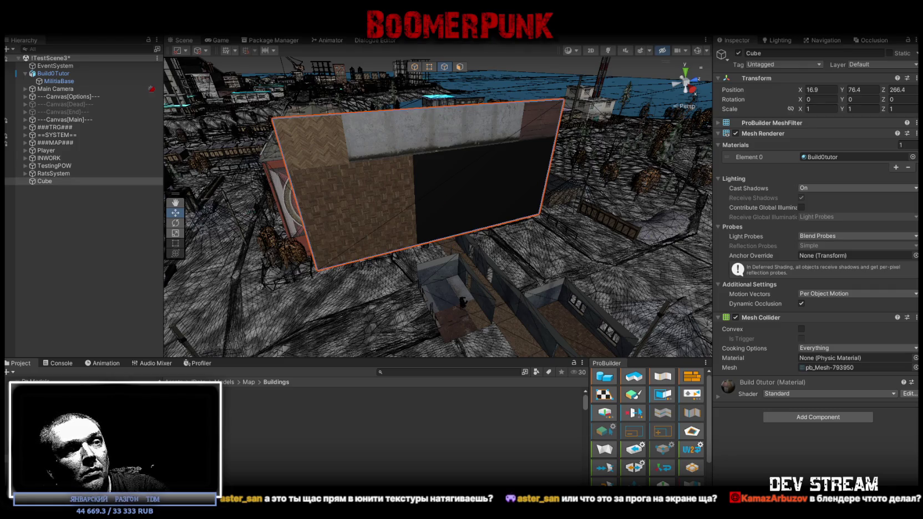
{"action": "left_click", "coordinate": [446, 107]}
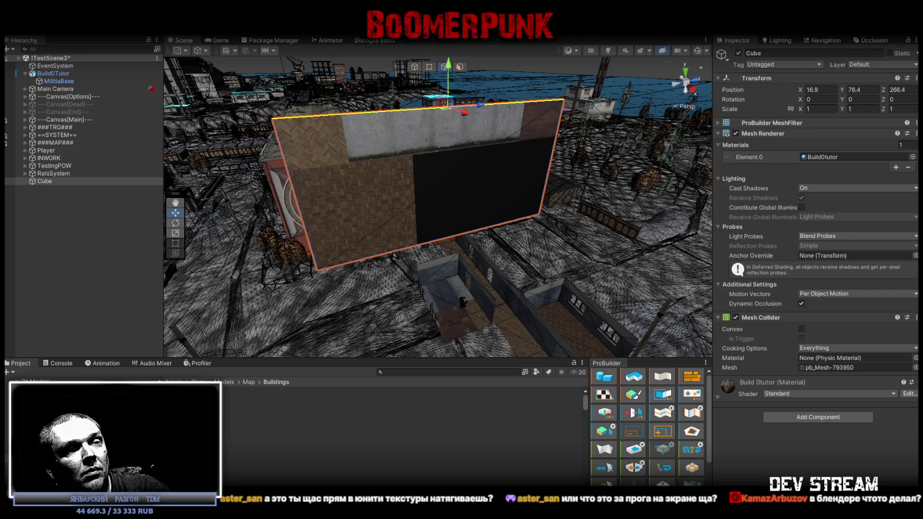
{"action": "left_click", "coordinate": [438, 239]}
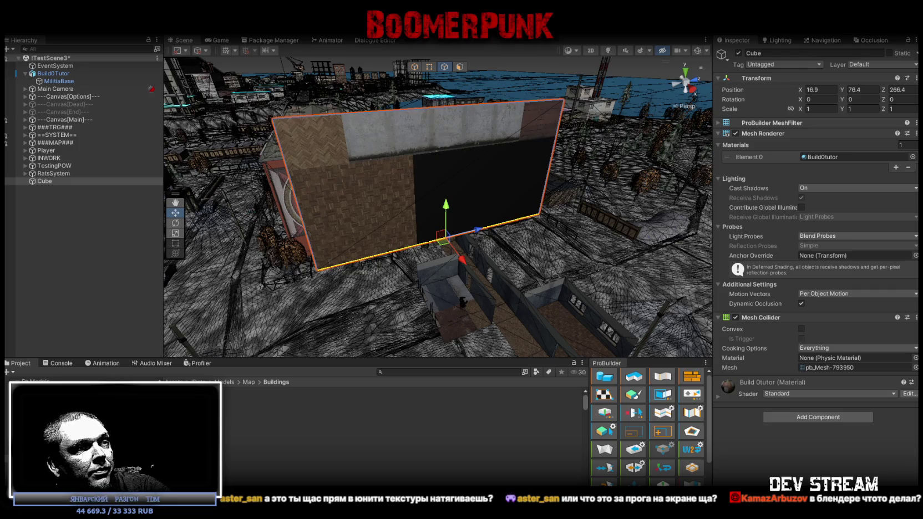
{"action": "key", "text": "h"}
{"action": "left_click", "coordinate": [416, 166]}
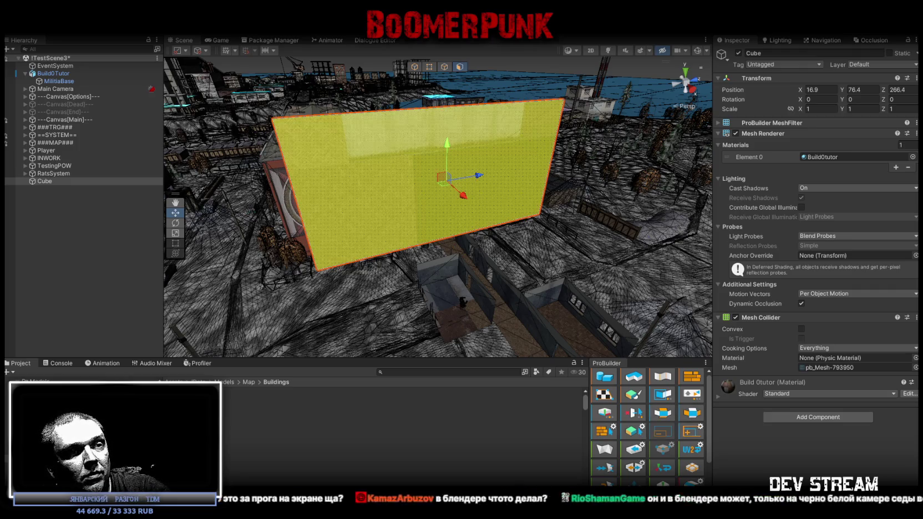
{"action": "key", "text": "r"}
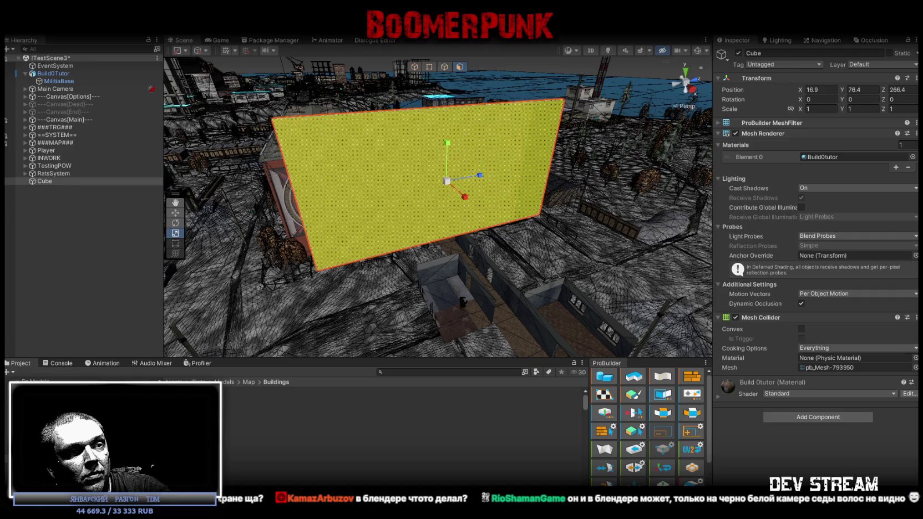
{"action": "key", "text": "w"}
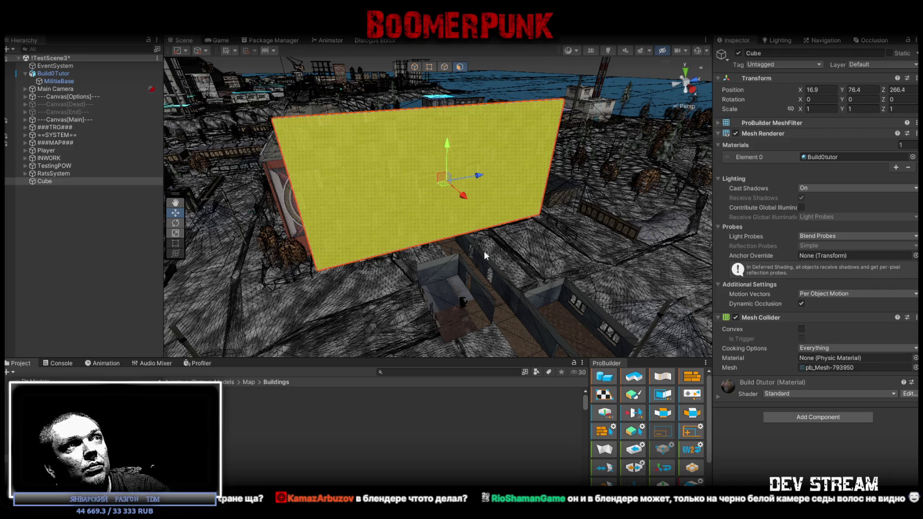
Fly in to inspect the wall's wood texture, then delete the test cube.
{"action": "scroll", "coordinate": [497, 235], "scroll_direction": "down", "scroll_amount": 3}
{"action": "left_click", "coordinate": [465, 144]}
{"action": "mouse_move", "coordinate": [465, 145]}
{"action": "right_mouse_down"}
{"action": "mouse_move", "coordinate": [390, 181]}
{"action": "mouse_move", "coordinate": [208, 233]}
{"action": "mouse_move", "coordinate": [272, 149]}
{"action": "mouse_move", "coordinate": [226, 153]}
{"action": "mouse_move", "coordinate": [853, 207]}
{"action": "mouse_move", "coordinate": [779, 137]}
{"action": "mouse_move", "coordinate": [721, 167]}
{"action": "right_mouse_up"}
{"action": "left_click", "coordinate": [39, 180]}
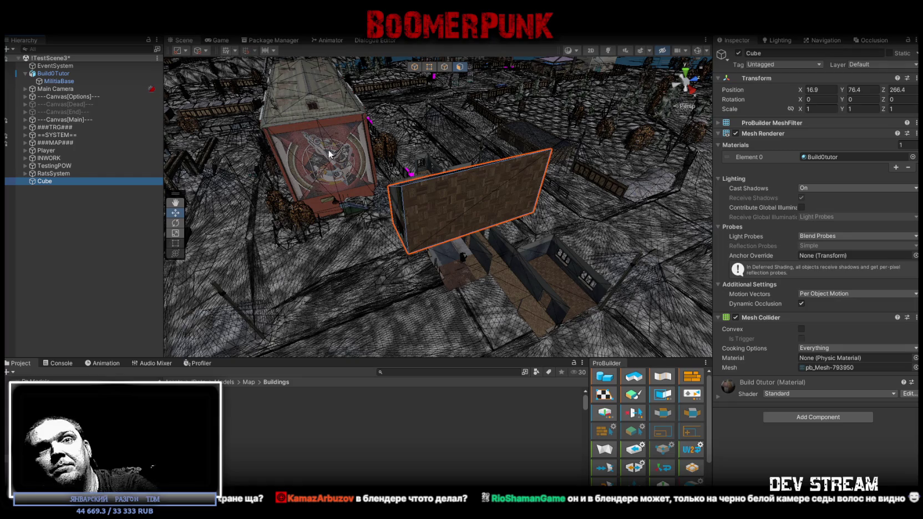
{"action": "key", "text": "Delete"}
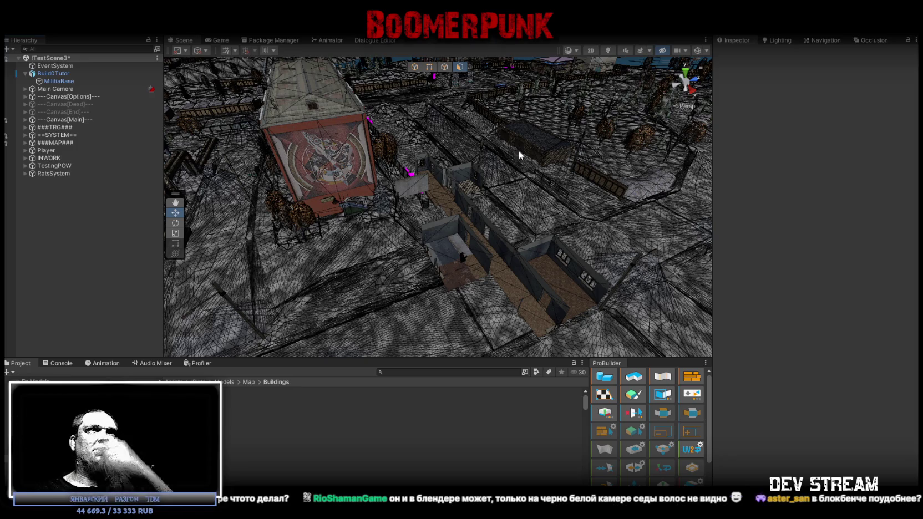
Select MilitiaBase and fly the camera into the building to view its parquet floors and walls.
{"action": "mouse_move", "coordinate": [561, 147]}
{"action": "right_mouse_down"}
{"action": "mouse_move", "coordinate": [531, 206]}
{"action": "mouse_move", "coordinate": [507, 208]}
{"action": "right_mouse_up"}
{"action": "left_click", "coordinate": [481, 272]}
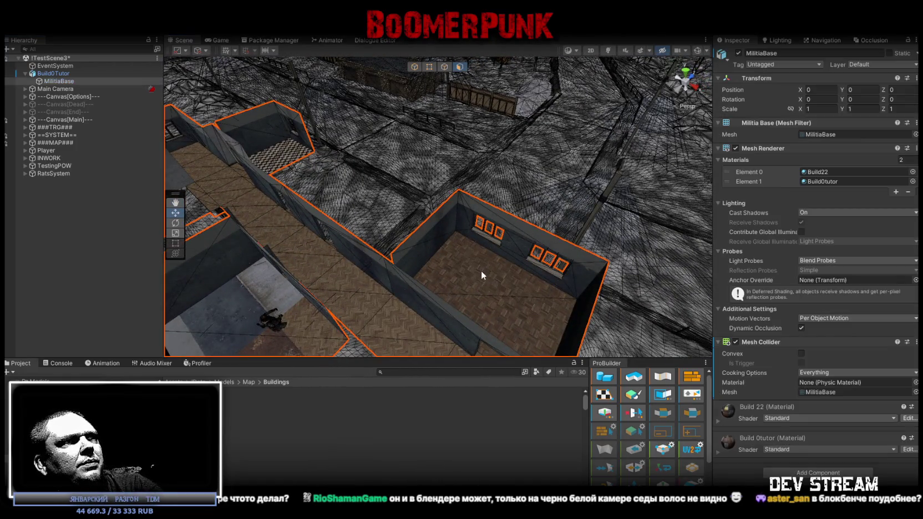
{"action": "scroll", "coordinate": [649, 386], "scroll_direction": "down", "scroll_amount": 1}
{"action": "scroll", "coordinate": [666, 410], "scroll_direction": "down", "scroll_amount": 1}
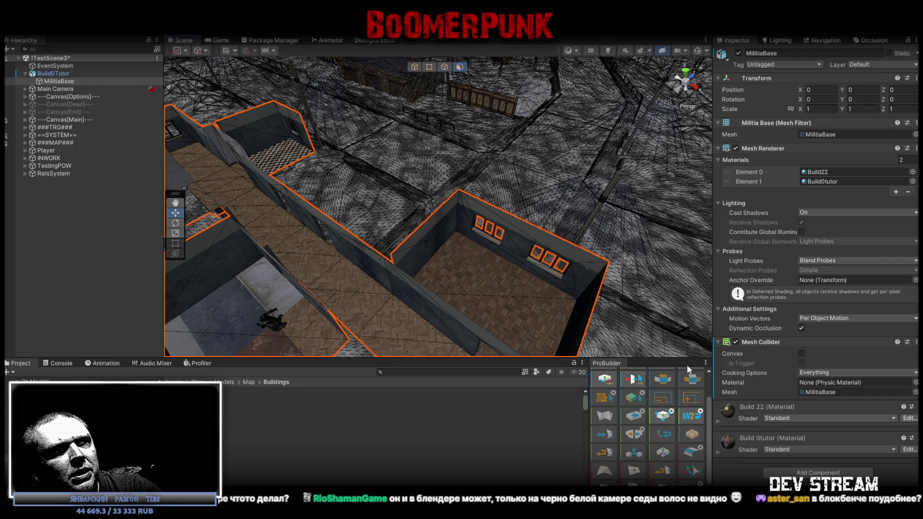
{"action": "scroll", "coordinate": [362, 73], "scroll_direction": "down", "scroll_amount": 6}
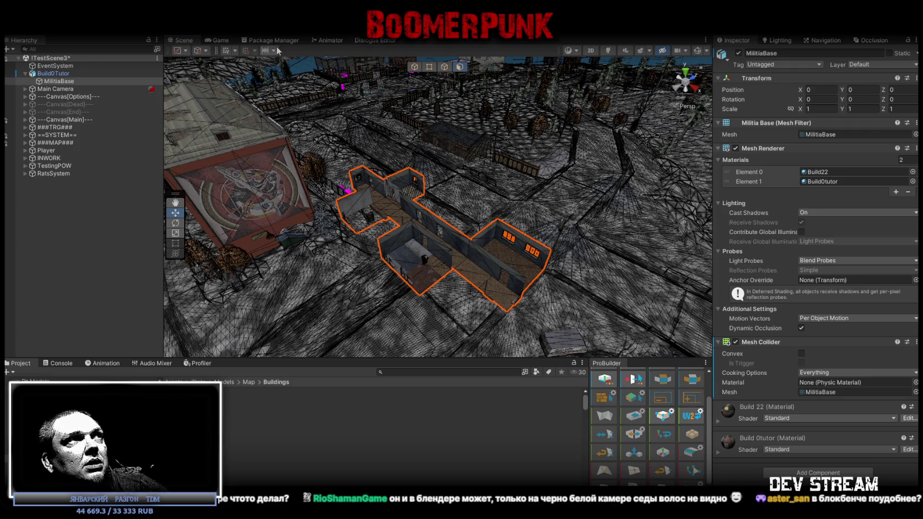
{"action": "right_click_drag", "start_coordinate": [339, 139], "coordinate": [352, 151]}
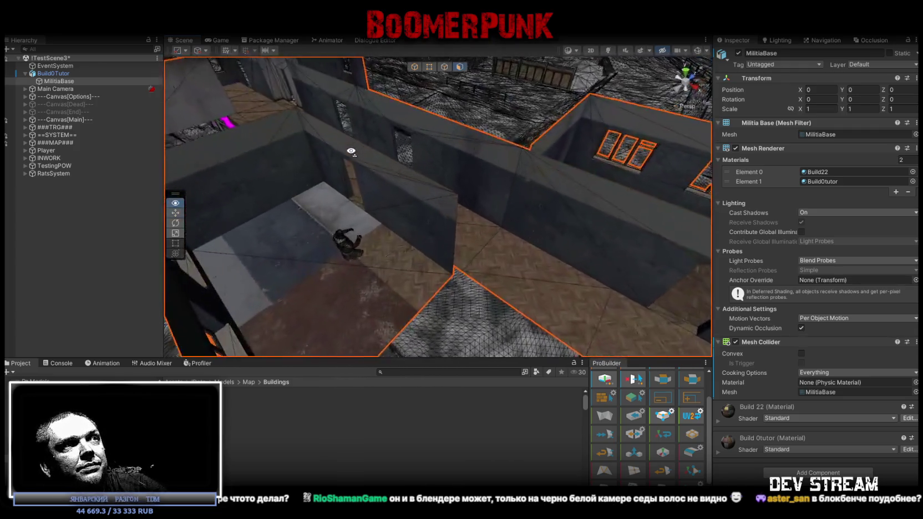
{"action": "mouse_move", "coordinate": [351, 151]}
{"action": "right_mouse_down"}
{"action": "mouse_move", "coordinate": [465, 151]}
{"action": "mouse_move", "coordinate": [390, 162]}
{"action": "mouse_move", "coordinate": [430, 162]}
{"action": "mouse_move", "coordinate": [526, 201]}
{"action": "right_mouse_up"}
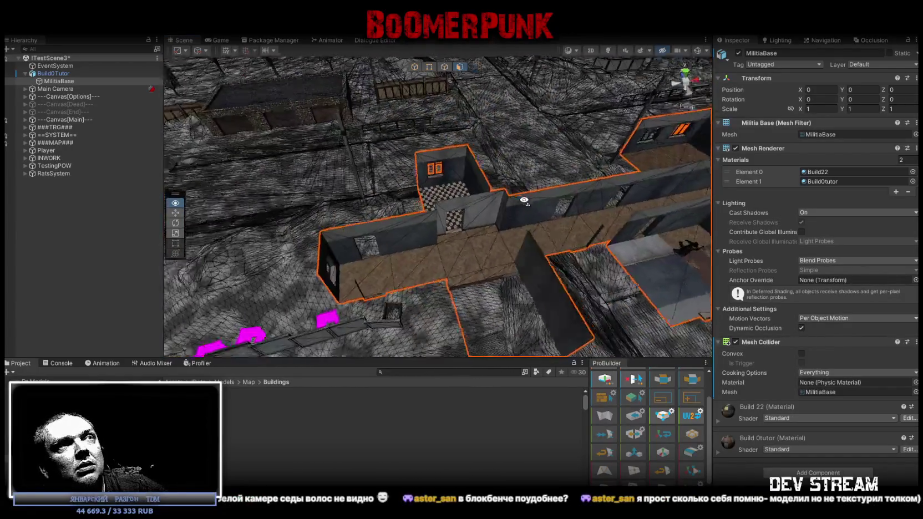
{"action": "right_click_drag", "start_coordinate": [527, 200], "coordinate": [493, 205]}
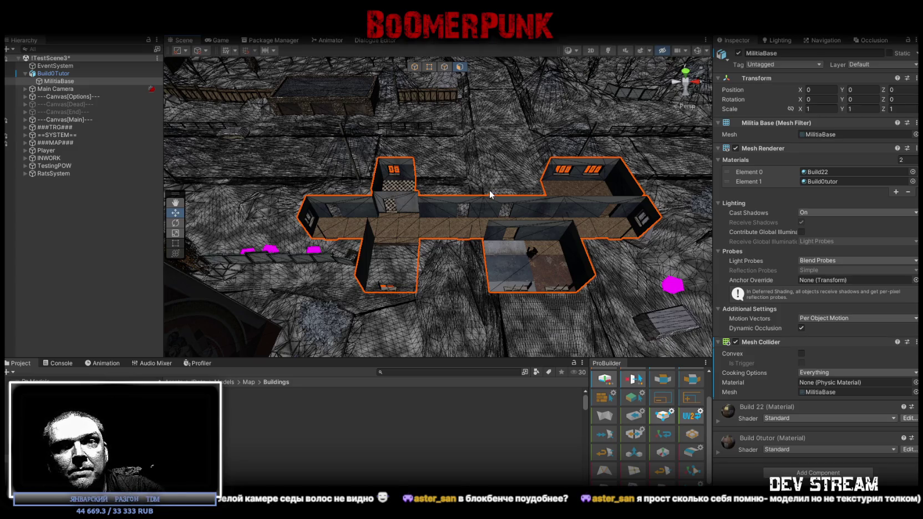
{"action": "right_click_drag", "start_coordinate": [425, 154], "coordinate": [489, 194]}
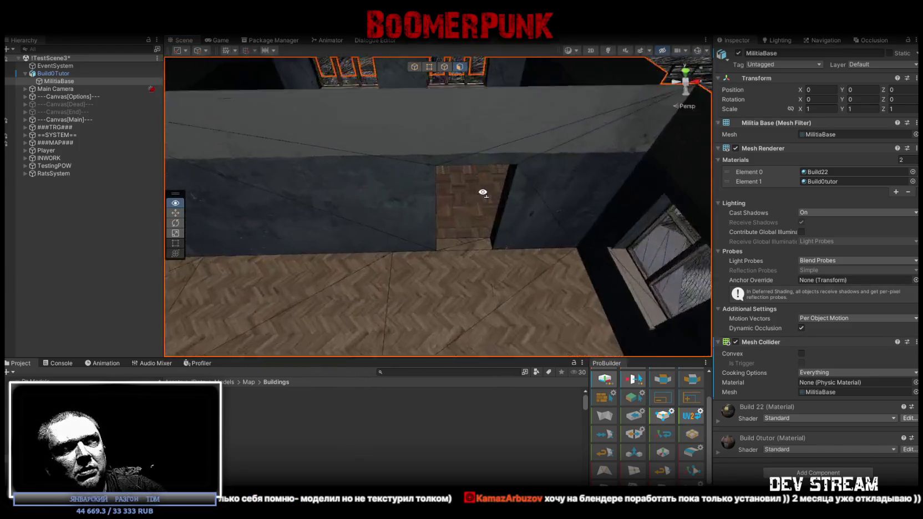
{"action": "mouse_move", "coordinate": [490, 194]}
{"action": "right_mouse_down"}
{"action": "mouse_move", "coordinate": [374, 188]}
{"action": "mouse_move", "coordinate": [358, 168]}
{"action": "right_mouse_up"}
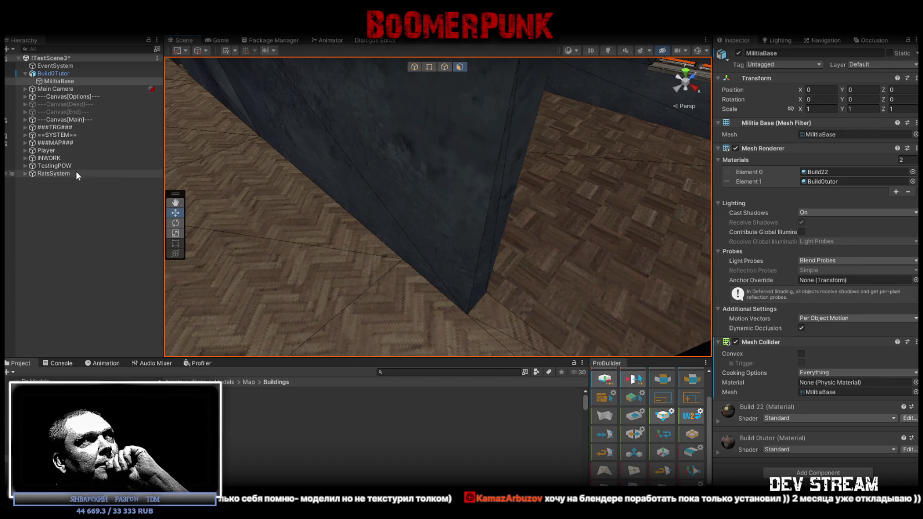
Frame the Player, pick the palto_verh coat mesh and trace it to the TDMplayerCloth texture.
{"action": "left_click", "coordinate": [38, 151]}
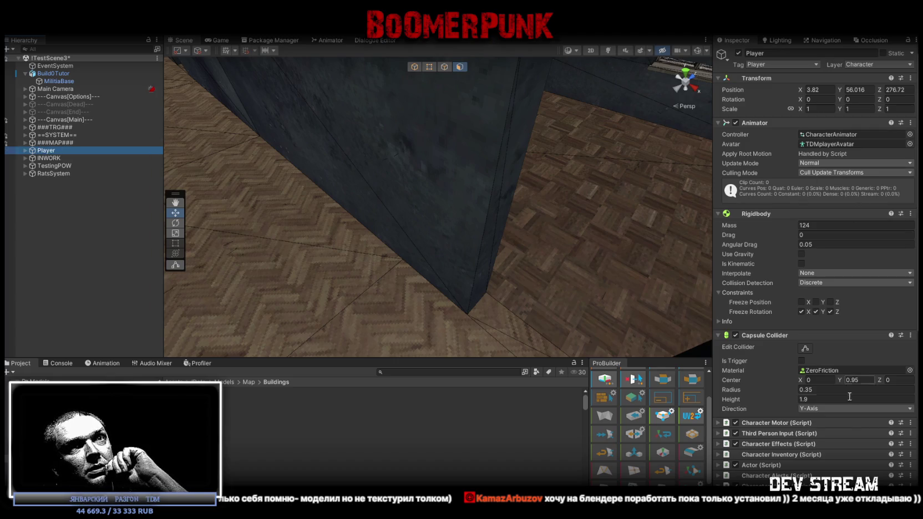
{"action": "scroll", "coordinate": [796, 245], "scroll_direction": "down", "scroll_amount": 3}
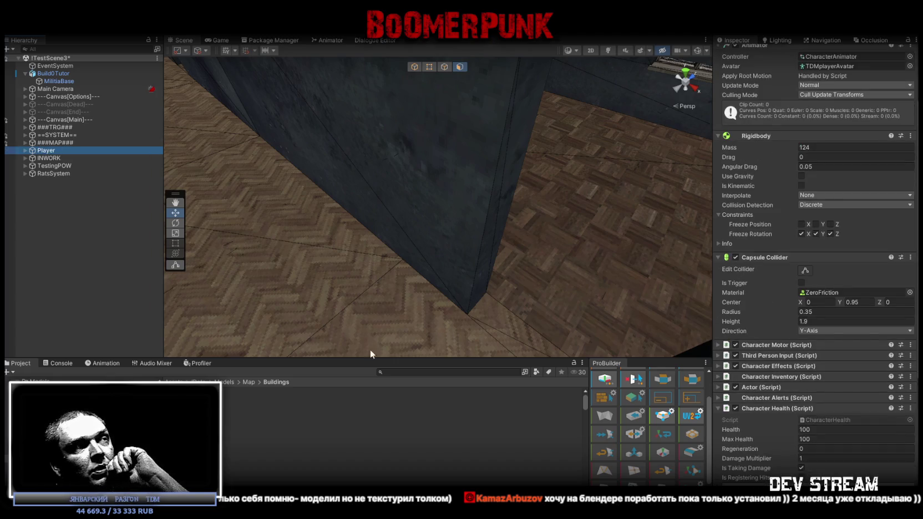
{"action": "key", "text": "f"}
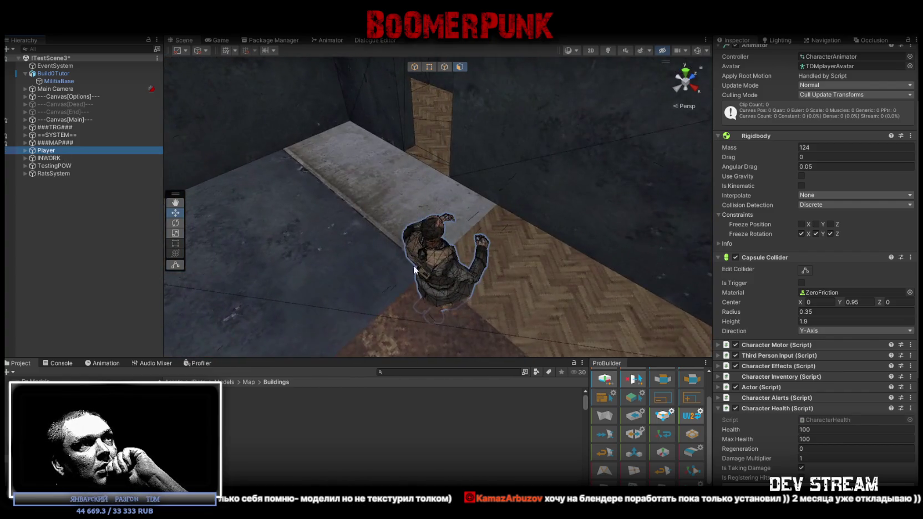
{"action": "left_click", "coordinate": [449, 284]}
{"action": "left_click", "coordinate": [469, 304]}
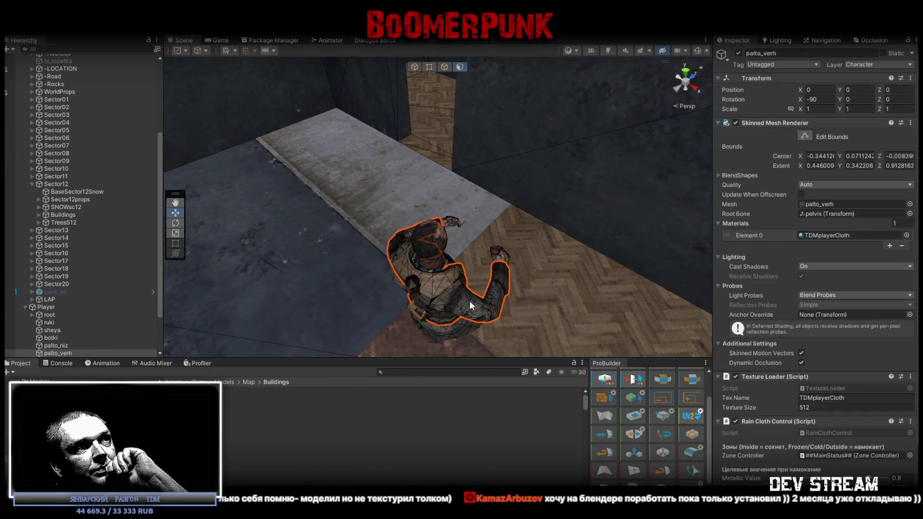
{"action": "left_click", "coordinate": [826, 235]}
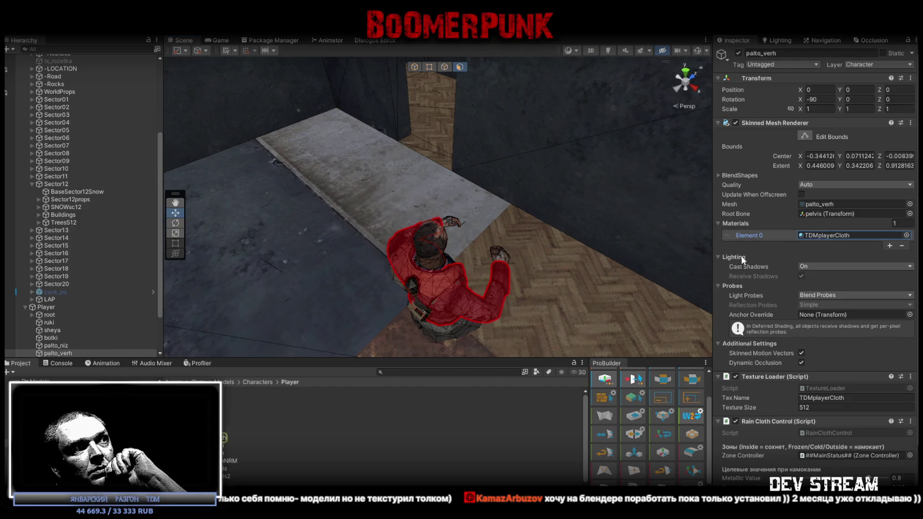
{"action": "left_click", "coordinate": [223, 453]}
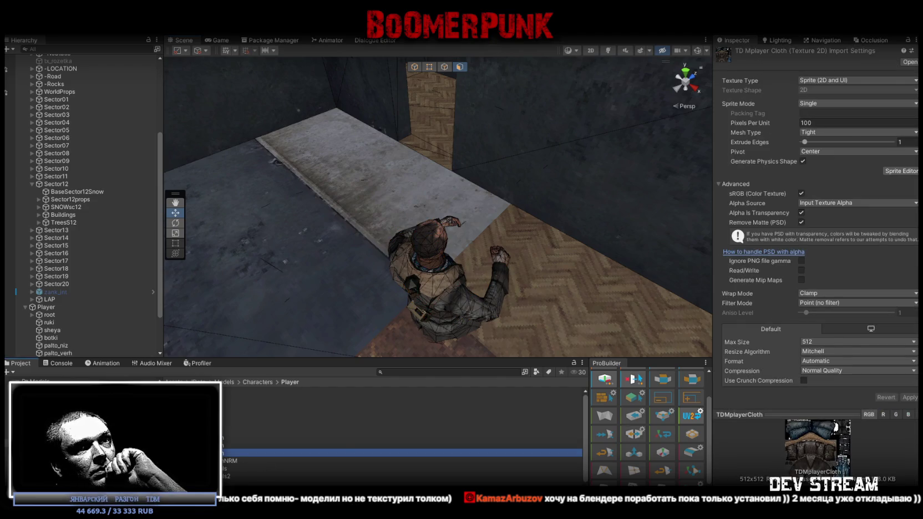
{"action": "key", "text": "alt+Tab"}
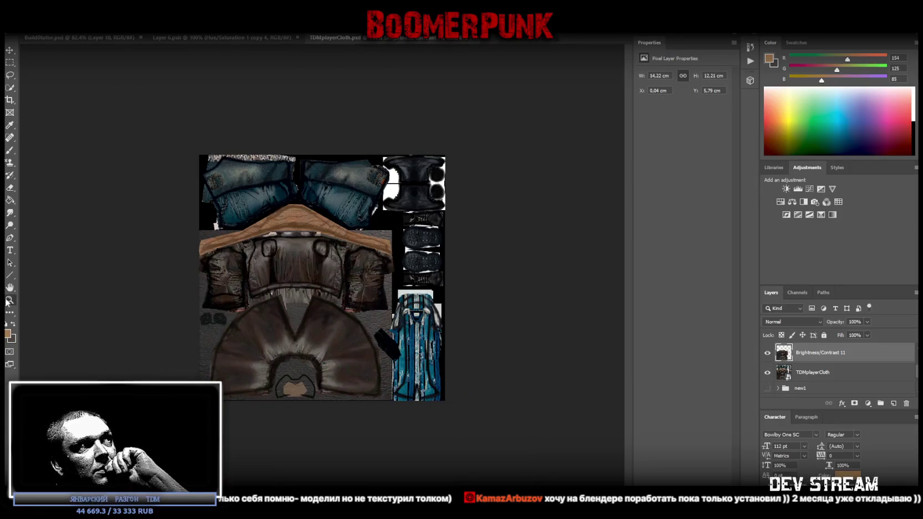
Zoom into the jacket area of the TDMplayerCloth atlas, then close the document.
{"action": "left_click", "coordinate": [9, 300]}
{"action": "left_click_drag", "start_coordinate": [308, 319], "coordinate": [311, 321]}
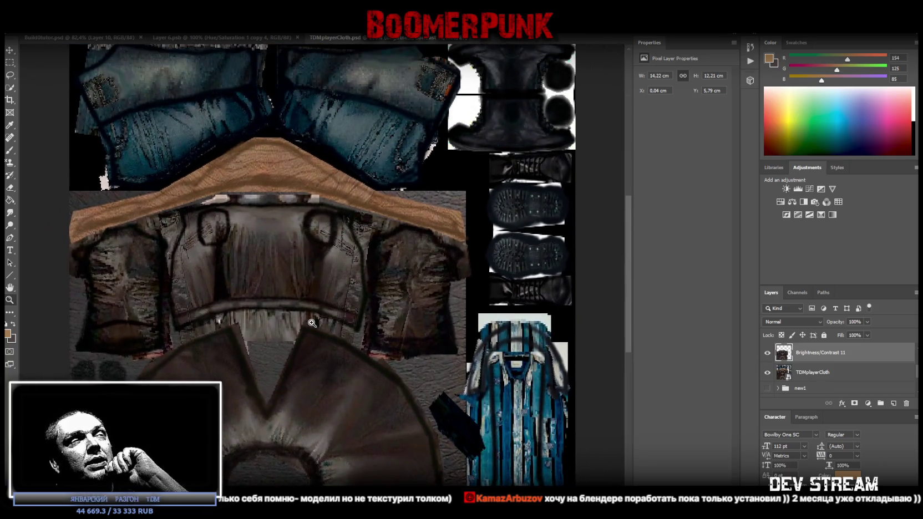
{"action": "left_click_drag", "start_coordinate": [351, 330], "coordinate": [269, 243]}
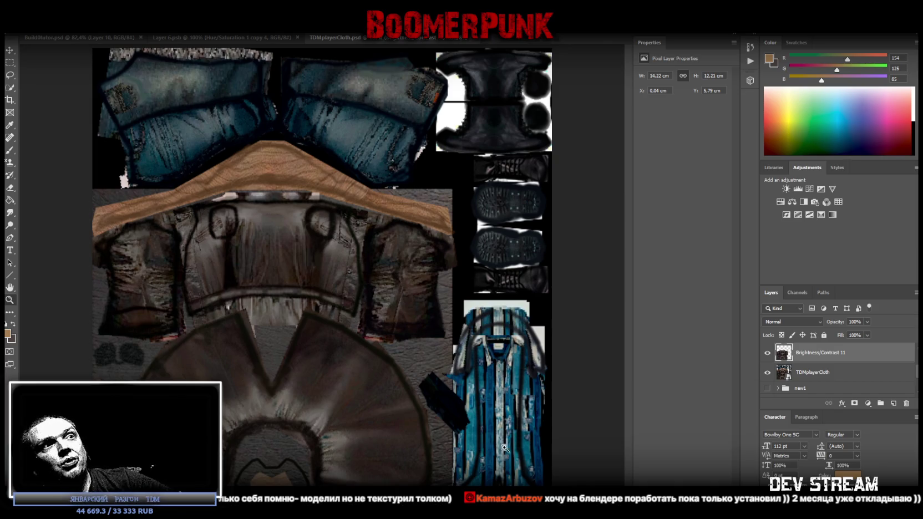
{"action": "scroll", "coordinate": [521, 173], "scroll_direction": "up", "scroll_amount": 3}
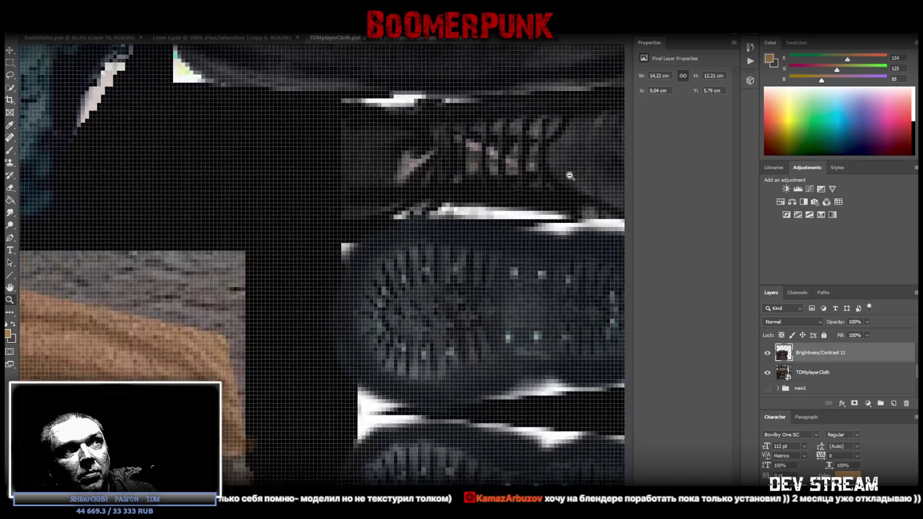
{"action": "scroll", "coordinate": [521, 167], "scroll_direction": "down", "scroll_amount": 1}
{"action": "scroll", "coordinate": [524, 150], "scroll_direction": "down", "scroll_amount": 2}
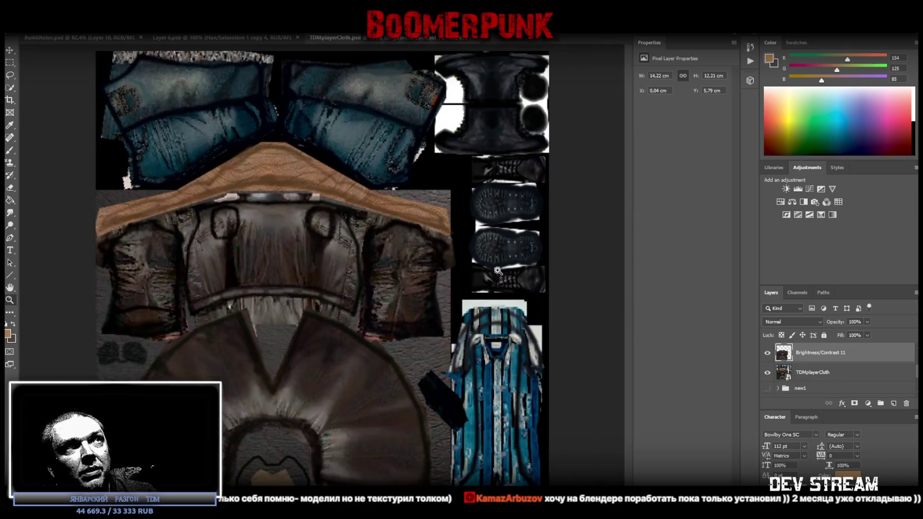
{"action": "key", "text": "ctrl+minus"}
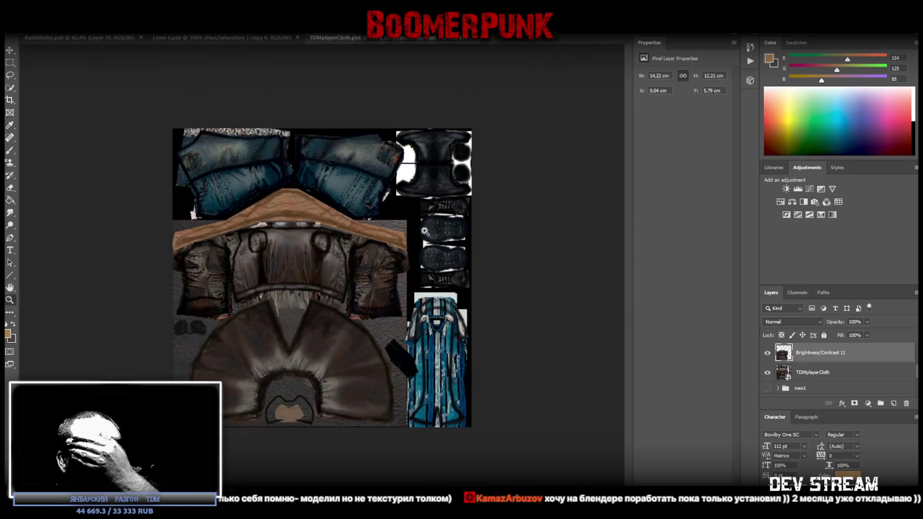
{"action": "scroll", "coordinate": [388, 315], "scroll_direction": "down", "scroll_amount": 2}
{"action": "scroll", "coordinate": [369, 258], "scroll_direction": "up", "scroll_amount": 4}
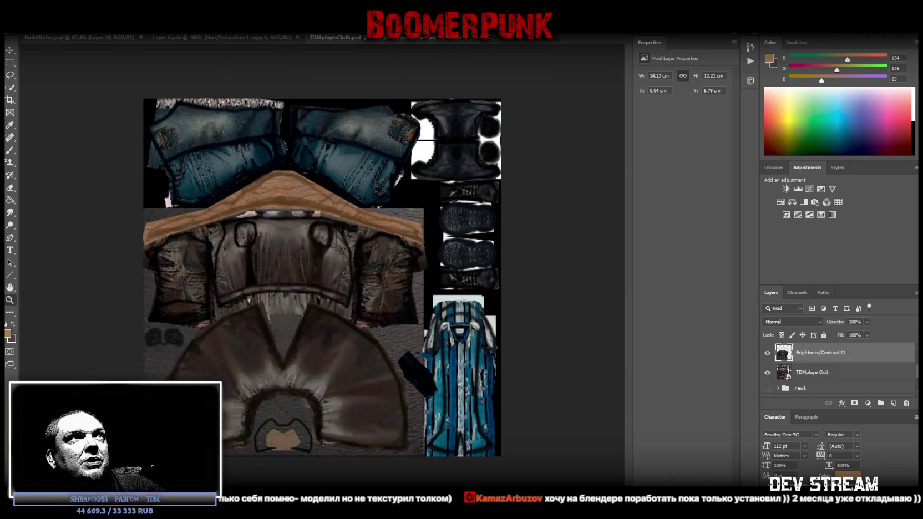
{"action": "left_click", "coordinate": [474, 37]}
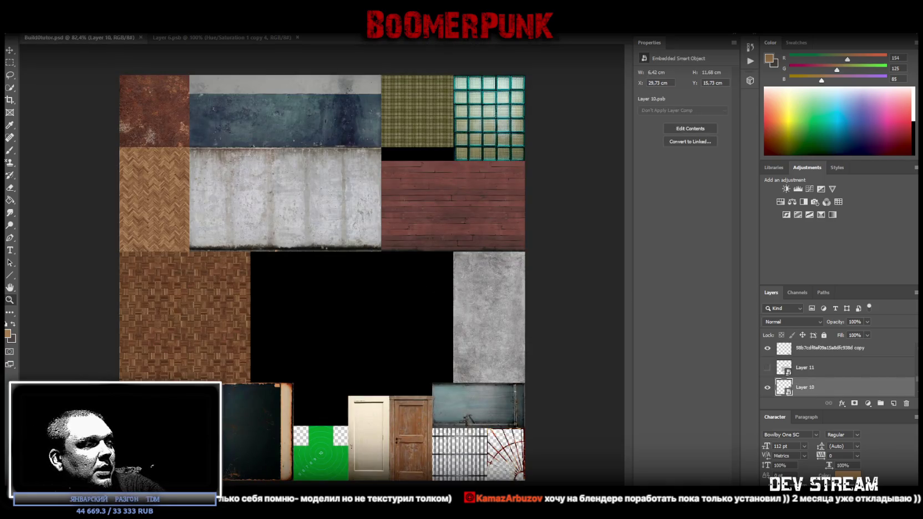
{"action": "key", "text": "alt+Tab"}
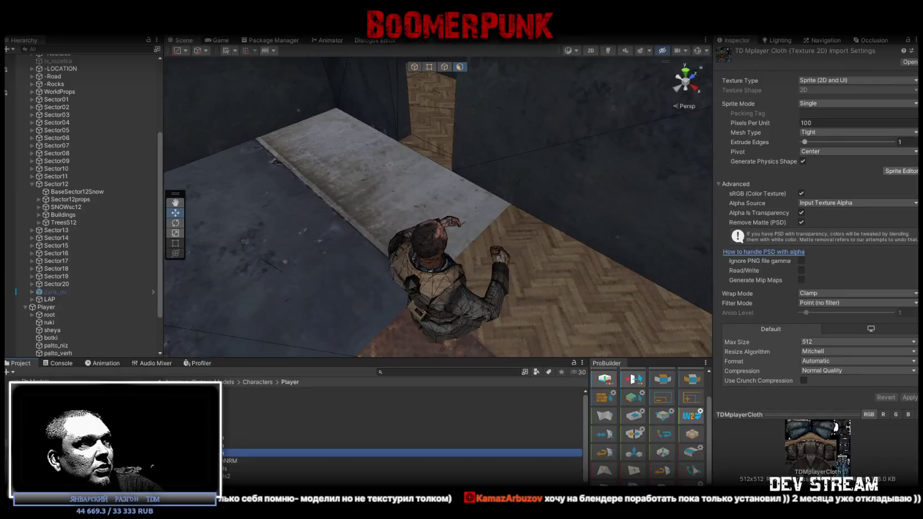
Open the Characters > Peoples folder and select the TDMmentCloth texture.
{"action": "scroll", "coordinate": [232, 449], "scroll_direction": "down", "scroll_amount": 1}
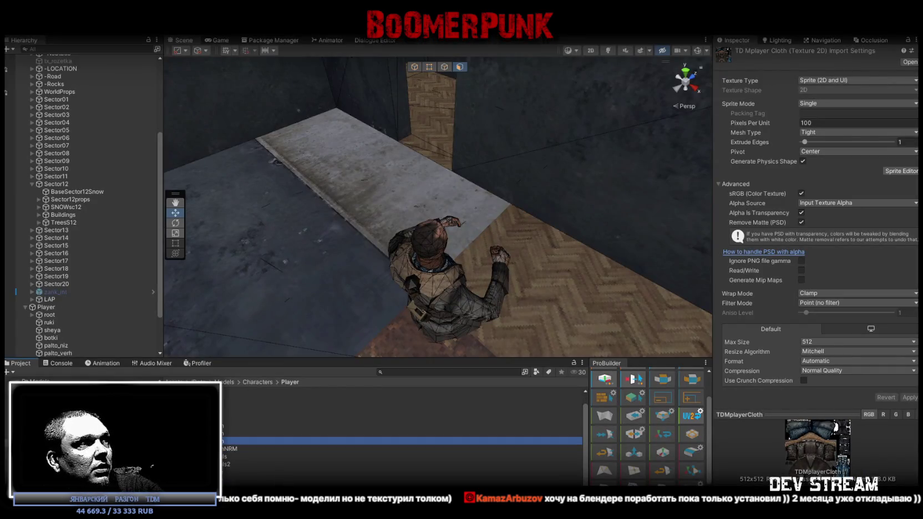
{"action": "left_click", "coordinate": [33, 436]}
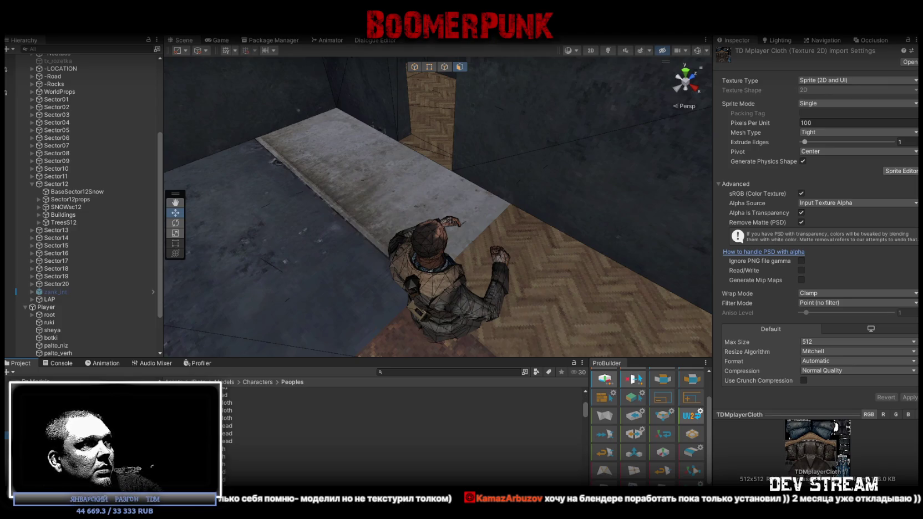
{"action": "scroll", "coordinate": [232, 439], "scroll_direction": "down", "scroll_amount": 3}
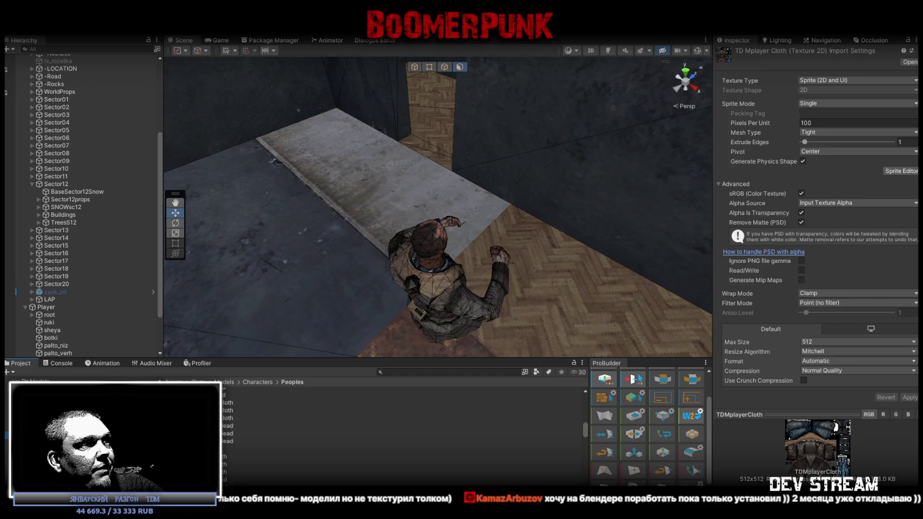
{"action": "scroll", "coordinate": [232, 438], "scroll_direction": "down", "scroll_amount": 3}
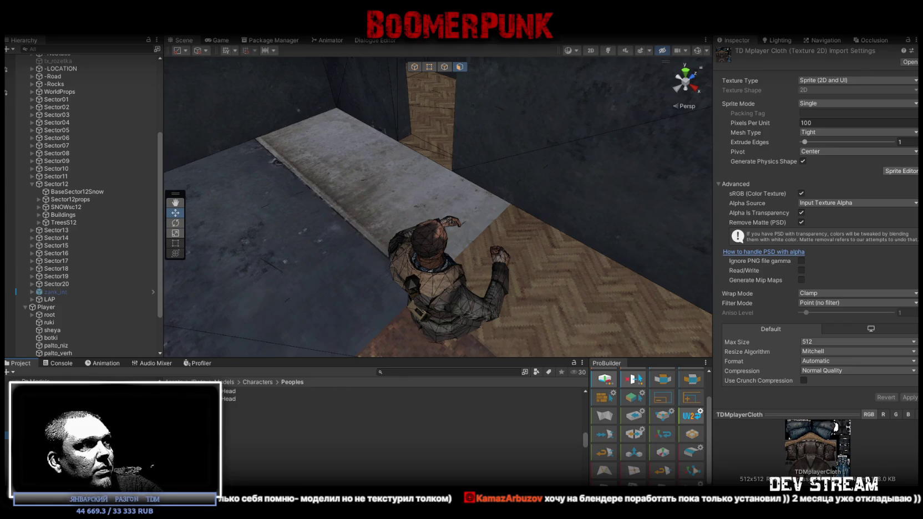
{"action": "left_click", "coordinate": [232, 430]}
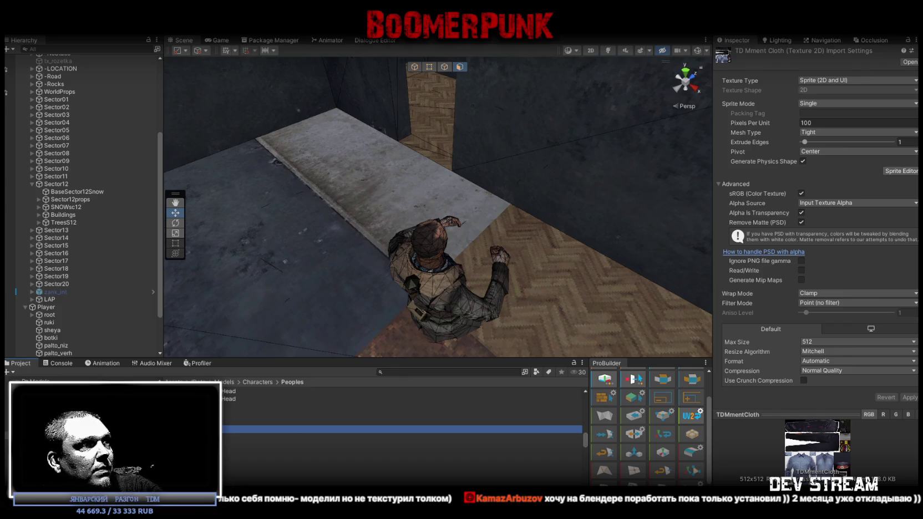
{"action": "key", "text": "alt+Tab"}
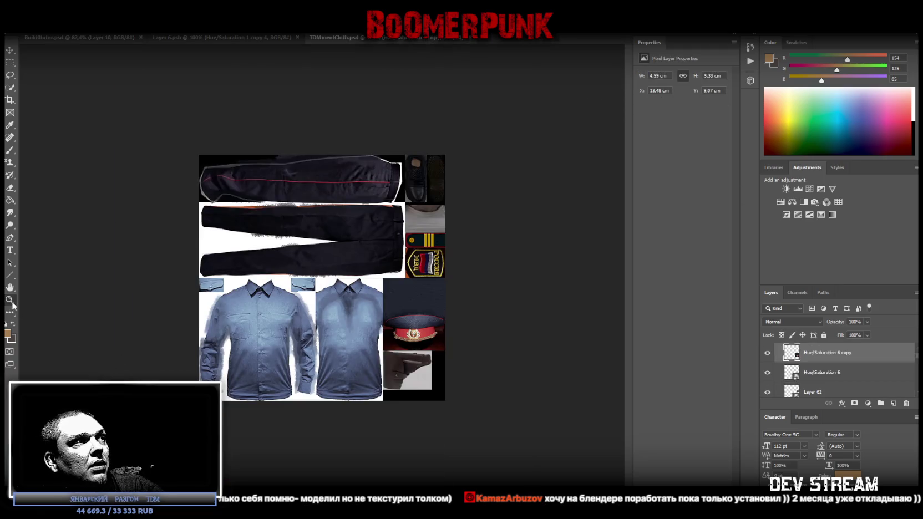
Zoom into the TDMmentCloth uniform atlas, then fly Unity's Scene camera across the rooftops.
{"action": "mouse_move", "coordinate": [248, 390]}
{"action": "left_mouse_down"}
{"action": "mouse_move", "coordinate": [393, 376]}
{"action": "mouse_move", "coordinate": [364, 361]}
{"action": "left_mouse_up"}
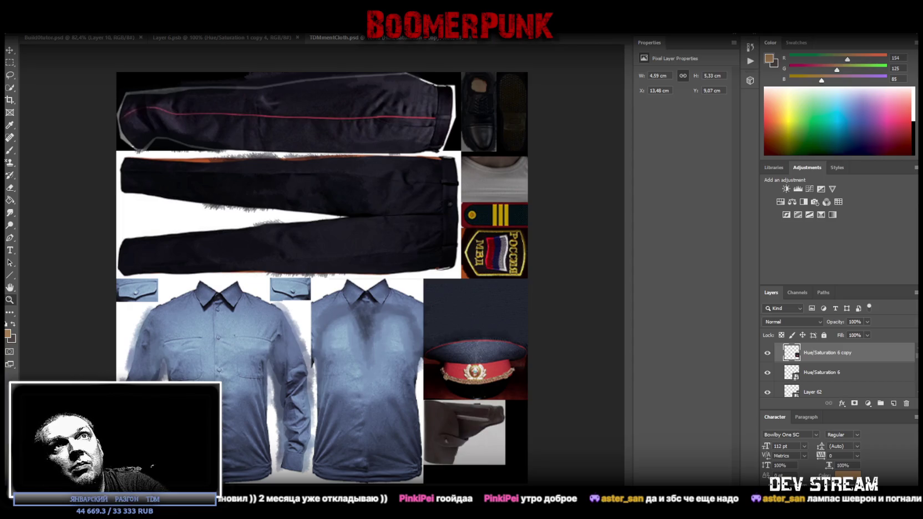
{"action": "key", "text": "alt+Tab"}
{"action": "mouse_move", "coordinate": [355, 211]}
{"action": "right_mouse_down"}
{"action": "mouse_move", "coordinate": [225, 121]}
{"action": "mouse_move", "coordinate": [389, 139]}
{"action": "right_mouse_up"}
{"action": "mouse_move", "coordinate": [914, 104]}
{"action": "right_mouse_down"}
{"action": "mouse_move", "coordinate": [122, 105]}
{"action": "mouse_move", "coordinate": [139, 92]}
{"action": "mouse_move", "coordinate": [114, 112]}
{"action": "right_mouse_up"}
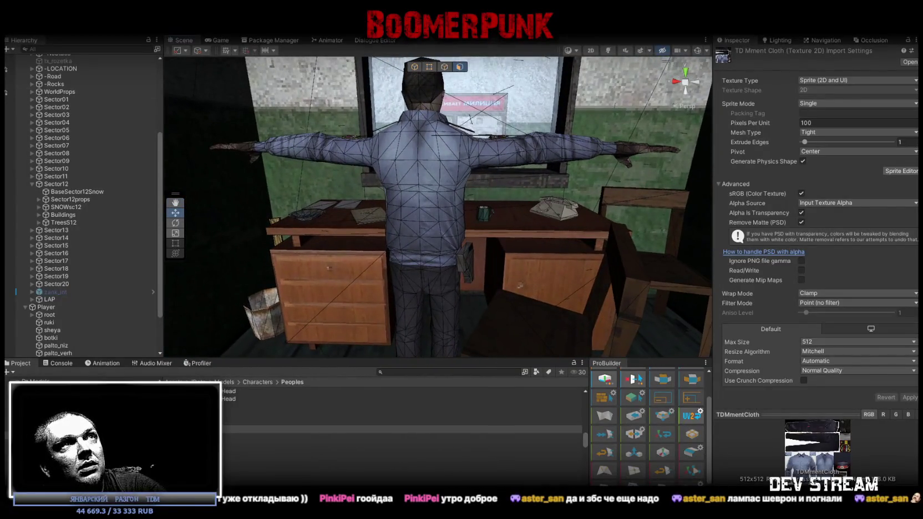
Switch the Scene view to Shaded and orbit to the character's front, face and side.
{"action": "left_click", "coordinate": [577, 50]}
{"action": "left_click", "coordinate": [611, 67]}
{"action": "mouse_move", "coordinate": [422, 138]}
{"action": "right_mouse_down"}
{"action": "mouse_move", "coordinate": [385, 166]}
{"action": "mouse_move", "coordinate": [493, 126]}
{"action": "mouse_move", "coordinate": [447, 163]}
{"action": "mouse_move", "coordinate": [482, 163]}
{"action": "right_mouse_up"}
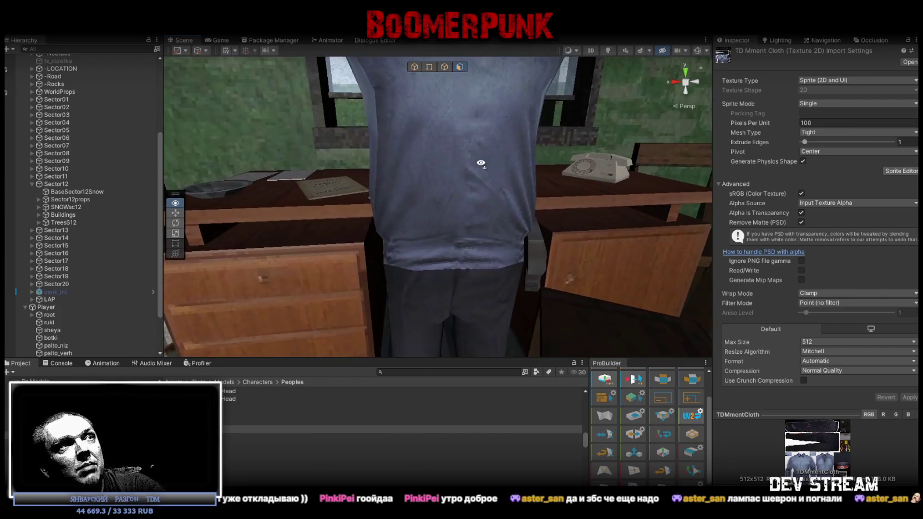
{"action": "left_click_drag", "start_coordinate": [449, 235], "coordinate": [622, 244], "text": "alt"}
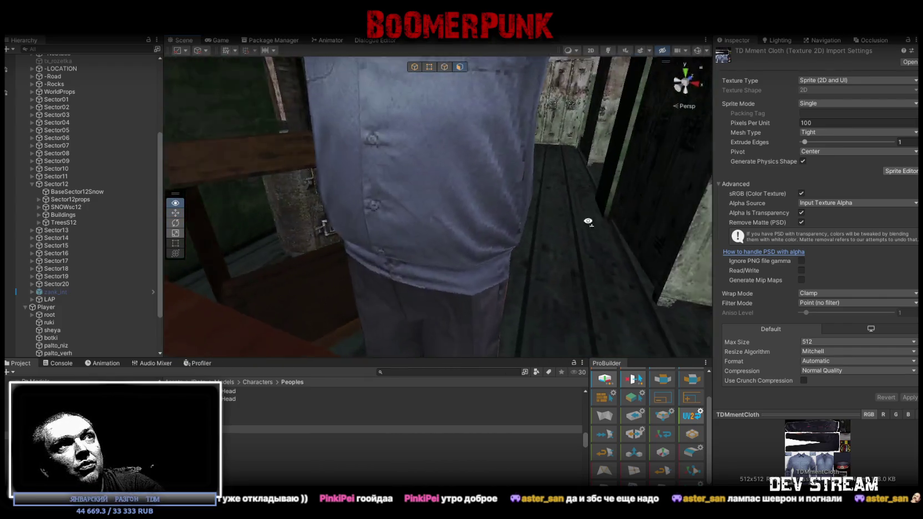
{"action": "right_click_drag", "start_coordinate": [469, 233], "coordinate": [474, 176]}
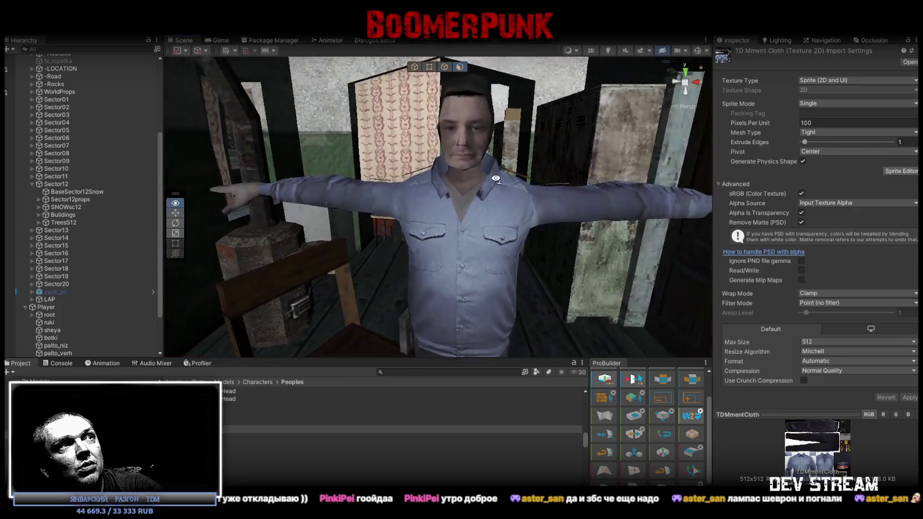
{"action": "mouse_move", "coordinate": [474, 176]}
{"action": "left_mouse_down", "text": "alt"}
{"action": "mouse_move", "coordinate": [325, 205]}
{"action": "mouse_move", "coordinate": [445, 271]}
{"action": "mouse_move", "coordinate": [412, 278]}
{"action": "mouse_move", "coordinate": [443, 314]}
{"action": "mouse_move", "coordinate": [441, 330]}
{"action": "mouse_move", "coordinate": [177, 223]}
{"action": "mouse_move", "coordinate": [119, 167]}
{"action": "mouse_move", "coordinate": [62, 176]}
{"action": "mouse_move", "coordinate": [820, 216]}
{"action": "mouse_move", "coordinate": [40, 234]}
{"action": "mouse_move", "coordinate": [49, 215]}
{"action": "mouse_move", "coordinate": [94, 201]}
{"action": "mouse_move", "coordinate": [356, 189]}
{"action": "mouse_move", "coordinate": [672, 255]}
{"action": "mouse_move", "coordinate": [845, 213]}
{"action": "mouse_move", "coordinate": [887, 217]}
{"action": "mouse_move", "coordinate": [15, 246]}
{"action": "left_mouse_up", "text": "alt"}
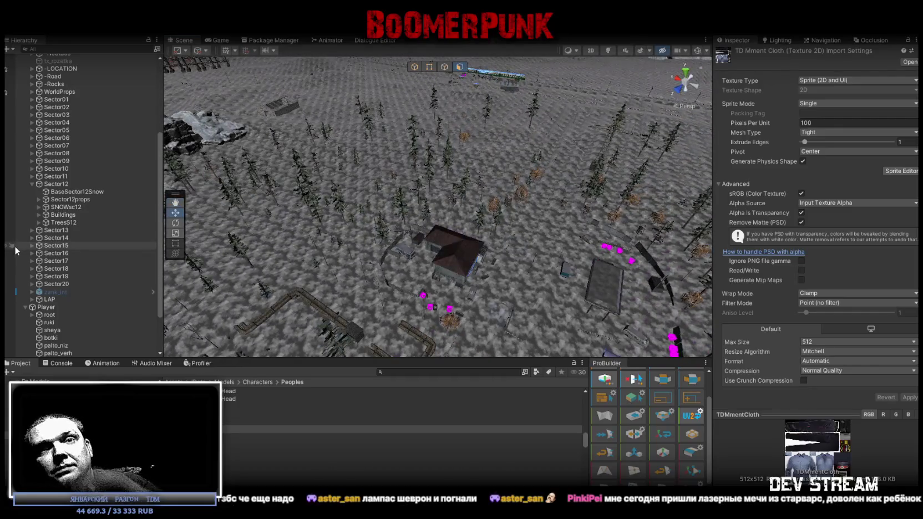
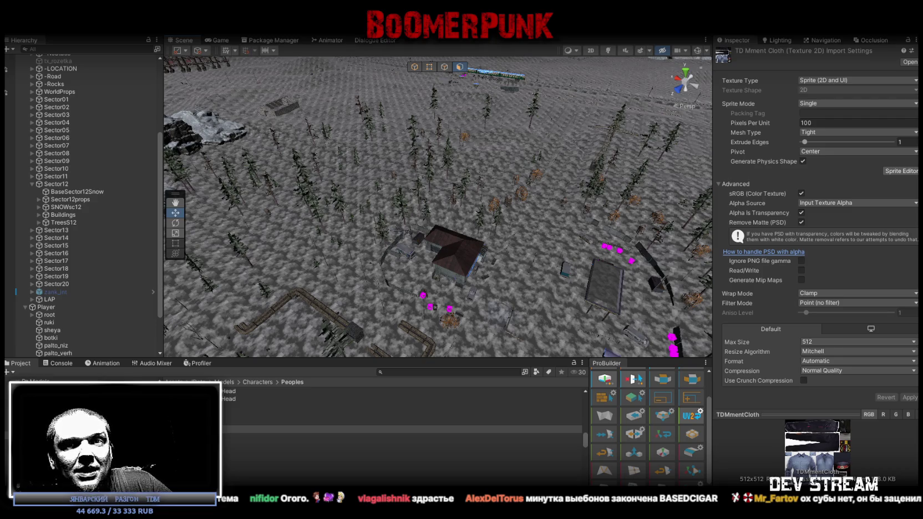
Set the Unity Scene view draw mode to Shaded Wireframe.
{"action": "left_click", "coordinate": [579, 52]}
{"action": "left_click", "coordinate": [578, 83]}
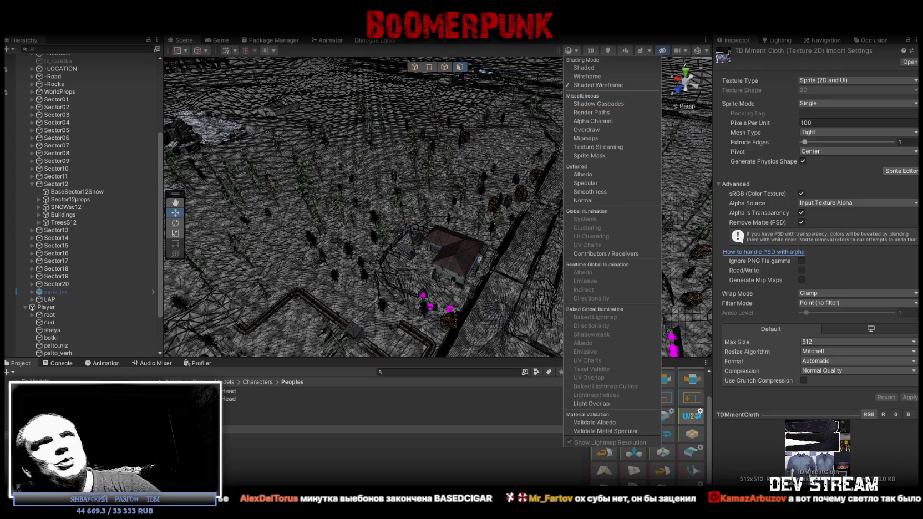
{"action": "left_click", "coordinate": [521, 41]}
Fly the Unity camera around, then bring up the textured MilitiaTutor building in Blockbench.
{"action": "mouse_move", "coordinate": [527, 122]}
{"action": "right_mouse_down"}
{"action": "mouse_move", "coordinate": [577, 176]}
{"action": "mouse_move", "coordinate": [313, 228]}
{"action": "right_mouse_up"}
{"action": "scroll", "coordinate": [83, 222], "scroll_direction": "up", "scroll_amount": 2}
{"action": "scroll", "coordinate": [83, 222], "scroll_direction": "up", "scroll_amount": 3}
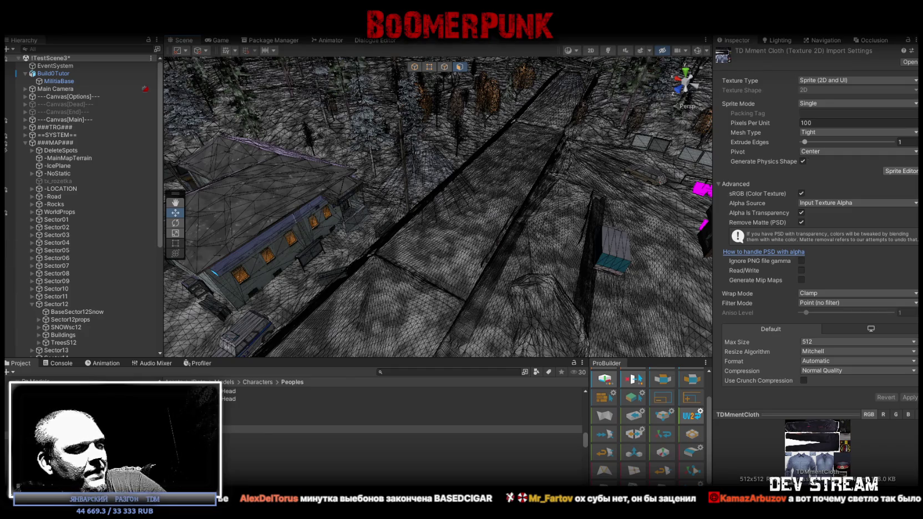
{"action": "key", "text": "alt+Tab"}
{"action": "mouse_move", "coordinate": [473, 359]}
{"action": "left_mouse_down"}
{"action": "mouse_move", "coordinate": [516, 271]}
{"action": "mouse_move", "coordinate": [426, 348]}
{"action": "mouse_move", "coordinate": [457, 329]}
{"action": "mouse_move", "coordinate": [530, 326]}
{"action": "mouse_move", "coordinate": [439, 344]}
{"action": "mouse_move", "coordinate": [422, 341]}
{"action": "mouse_move", "coordinate": [418, 329]}
{"action": "mouse_move", "coordinate": [412, 338]}
{"action": "mouse_move", "coordinate": [472, 337]}
{"action": "mouse_move", "coordinate": [447, 323]}
{"action": "mouse_move", "coordinate": [588, 346]}
{"action": "mouse_move", "coordinate": [525, 373]}
{"action": "left_mouse_up"}
From a top-down view, select MilitiaBase and hide both MilitiaBase_selection wall groups.
{"action": "scroll", "coordinate": [470, 326], "scroll_direction": "up", "scroll_amount": 3}
{"action": "scroll", "coordinate": [505, 340], "scroll_direction": "up", "scroll_amount": 2}
{"action": "scroll", "coordinate": [506, 341], "scroll_direction": "down", "scroll_amount": 3}
{"action": "scroll", "coordinate": [439, 344], "scroll_direction": "up", "scroll_amount": 2}
{"action": "scroll", "coordinate": [588, 346], "scroll_direction": "up", "scroll_amount": 2}
{"action": "scroll", "coordinate": [528, 369], "scroll_direction": "up", "scroll_amount": 2}
{"action": "scroll", "coordinate": [528, 369], "scroll_direction": "up", "scroll_amount": 1}
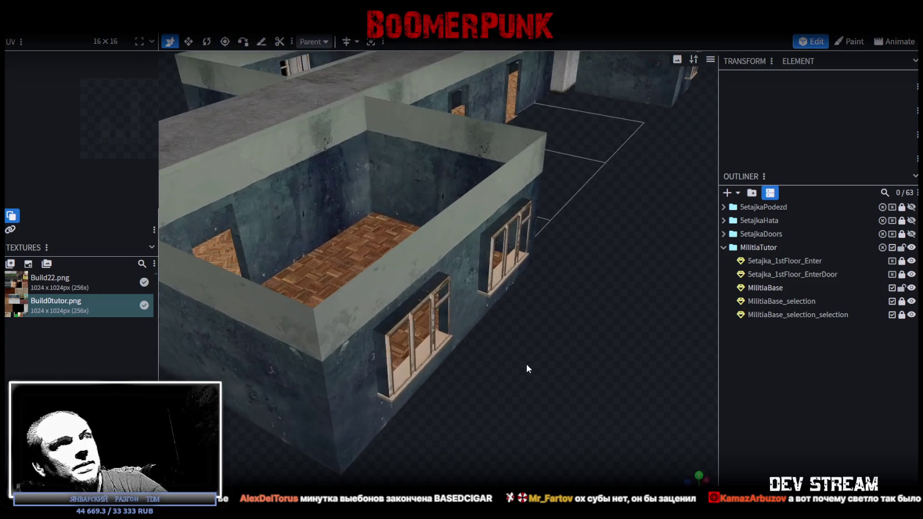
{"action": "left_click_drag", "start_coordinate": [563, 276], "coordinate": [587, 185]}
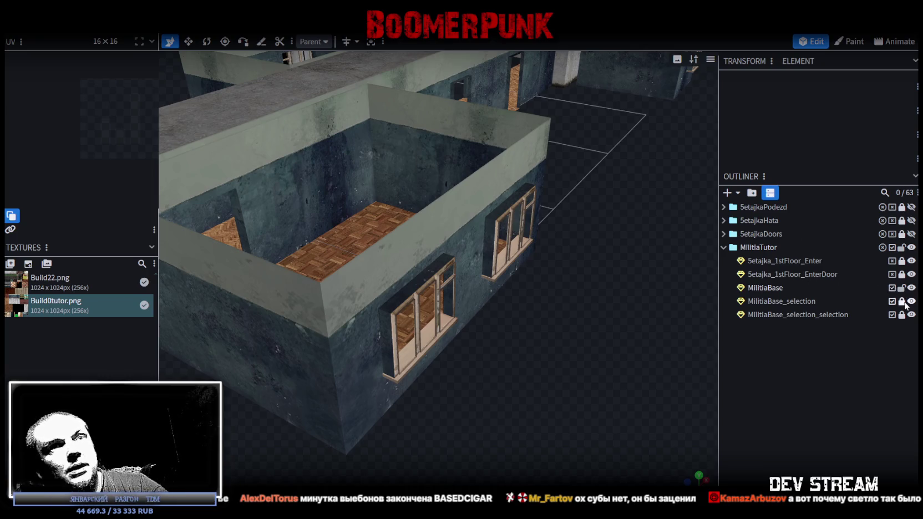
{"action": "left_click", "coordinate": [761, 289]}
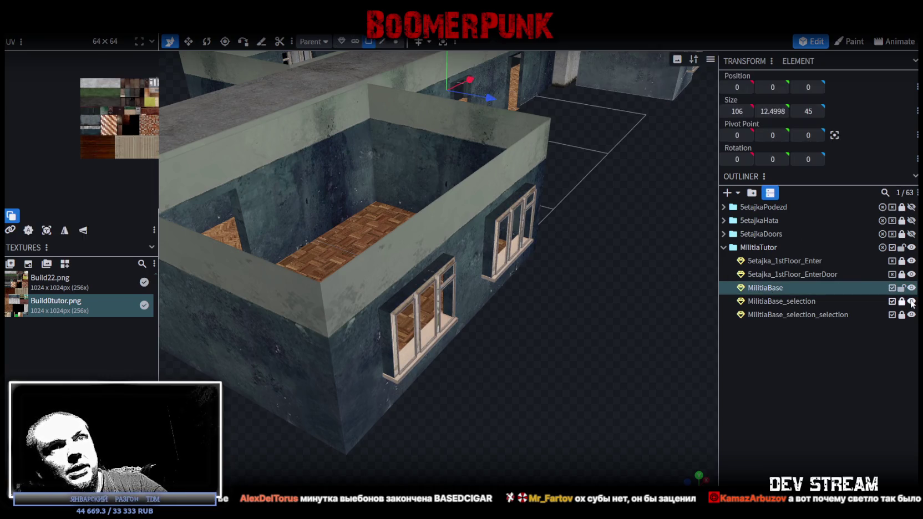
{"action": "left_click", "coordinate": [912, 301]}
{"action": "left_click", "coordinate": [912, 314]}
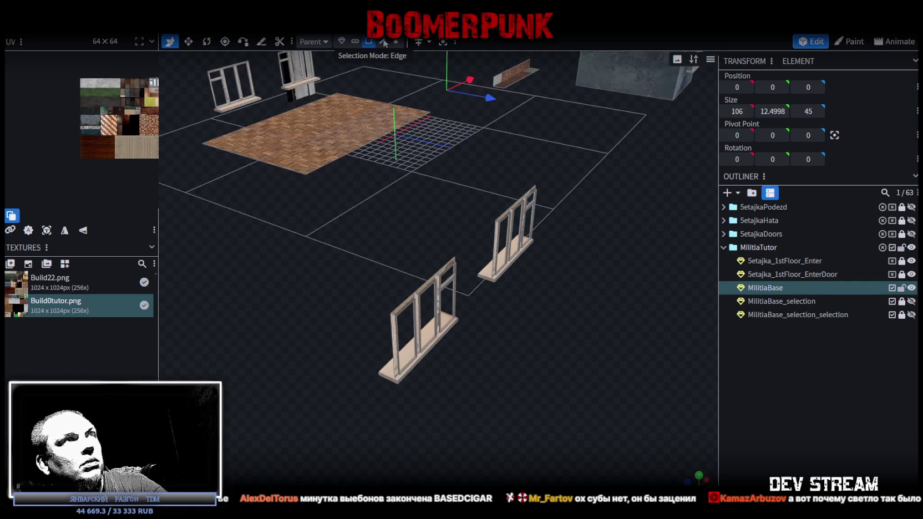
Switch to edge selection mode and select faces of the small room's window frame.
{"action": "left_click", "coordinate": [384, 42]}
{"action": "scroll", "coordinate": [412, 327], "scroll_direction": "up", "scroll_amount": 2}
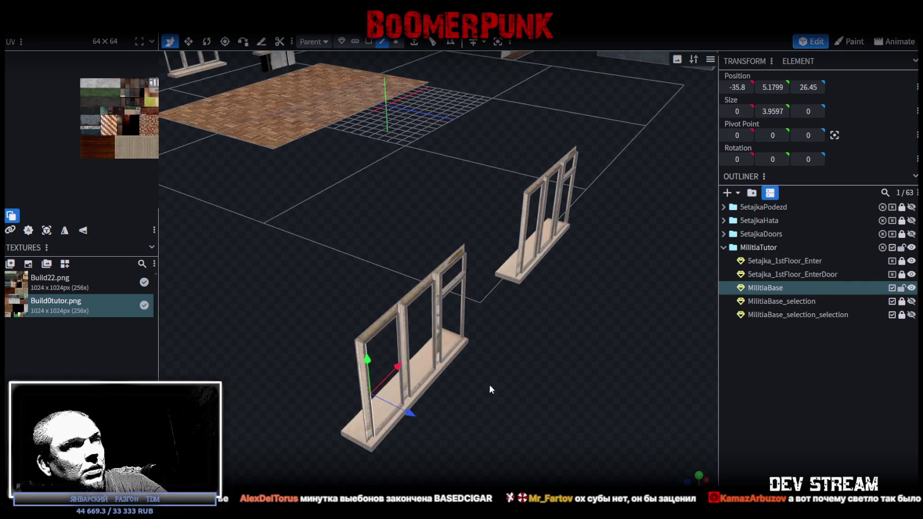
{"action": "scroll", "coordinate": [535, 361], "scroll_direction": "down", "scroll_amount": 2}
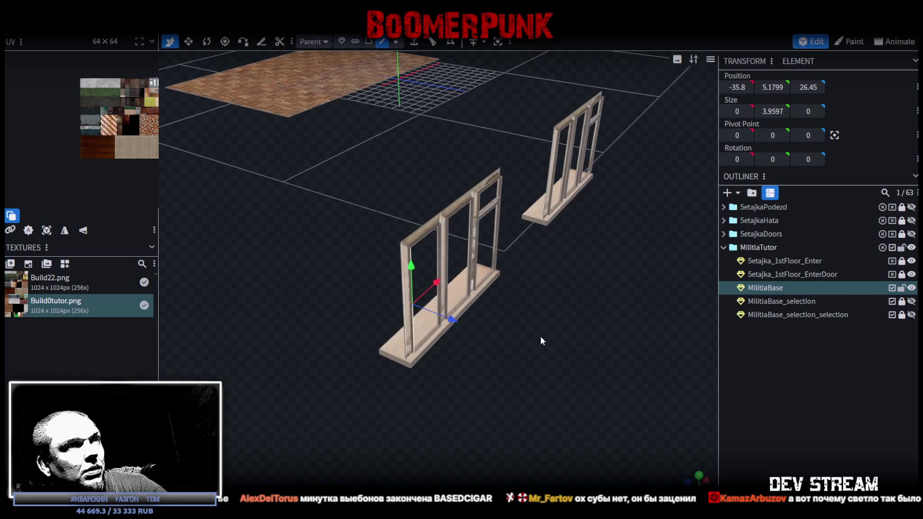
{"action": "left_click", "coordinate": [499, 238]}
{"action": "left_click_drag", "start_coordinate": [525, 239], "coordinate": [573, 264]}
{"action": "scroll", "coordinate": [579, 270], "scroll_direction": "up", "scroll_amount": 2}
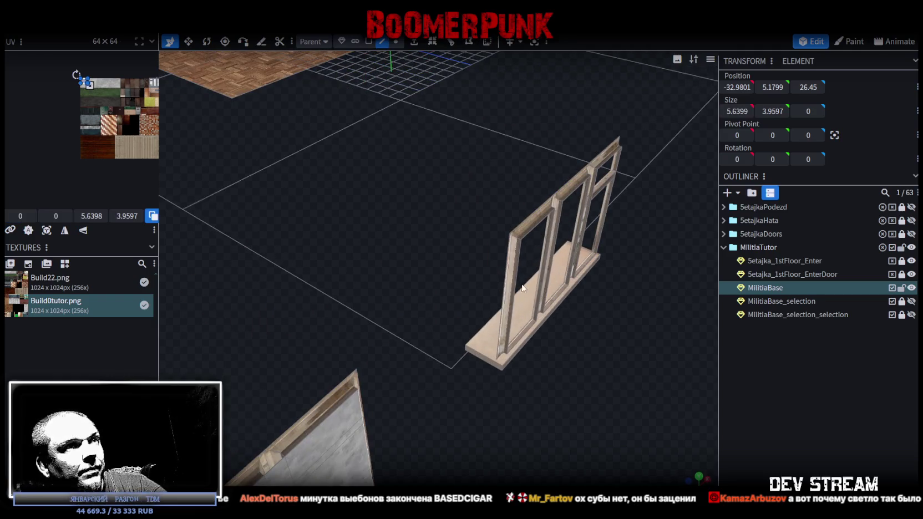
{"action": "left_click", "coordinate": [612, 204]}
{"action": "scroll", "coordinate": [608, 303], "scroll_direction": "down", "scroll_amount": 2}
{"action": "scroll", "coordinate": [566, 278], "scroll_direction": "down", "scroll_amount": 2}
{"action": "scroll", "coordinate": [542, 268], "scroll_direction": "down", "scroll_amount": 1}
{"action": "scroll", "coordinate": [525, 235], "scroll_direction": "down", "scroll_amount": 1}
Select the left and right window posts from a view above the parquet floor.
{"action": "mouse_move", "coordinate": [525, 235]}
{"action": "left_mouse_down"}
{"action": "mouse_move", "coordinate": [430, 340]}
{"action": "mouse_move", "coordinate": [367, 351]}
{"action": "left_mouse_up"}
{"action": "scroll", "coordinate": [431, 339], "scroll_direction": "up", "scroll_amount": 3}
{"action": "scroll", "coordinate": [366, 350], "scroll_direction": "down", "scroll_amount": 2}
{"action": "scroll", "coordinate": [556, 377], "scroll_direction": "up", "scroll_amount": 3}
{"action": "scroll", "coordinate": [490, 353], "scroll_direction": "up", "scroll_amount": 5}
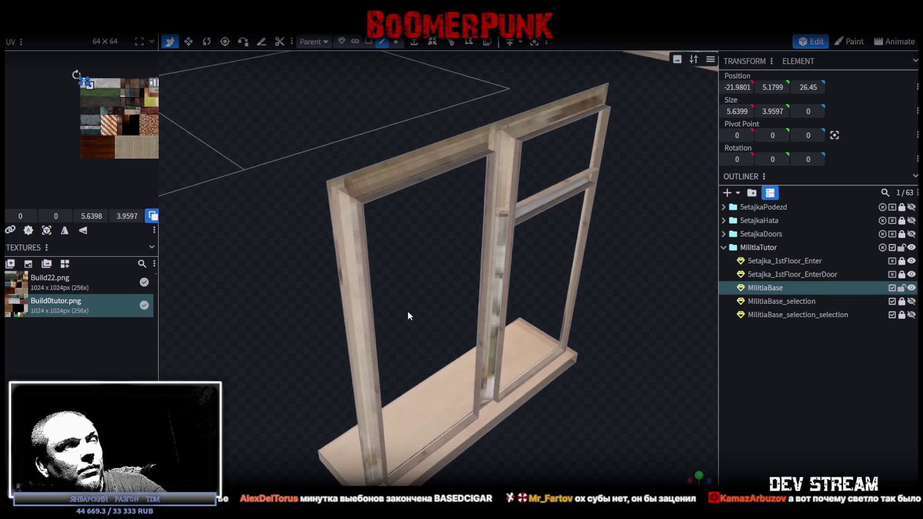
{"action": "left_click", "coordinate": [395, 287]}
{"action": "left_click", "coordinate": [600, 243]}
{"action": "scroll", "coordinate": [336, 334], "scroll_direction": "down", "scroll_amount": 5}
{"action": "mouse_move", "coordinate": [445, 339]}
{"action": "left_mouse_down"}
{"action": "mouse_move", "coordinate": [518, 329]}
{"action": "mouse_move", "coordinate": [572, 355]}
{"action": "left_mouse_up"}
{"action": "scroll", "coordinate": [576, 360], "scroll_direction": "up", "scroll_amount": 5}
{"action": "scroll", "coordinate": [599, 357], "scroll_direction": "up", "scroll_amount": 2}
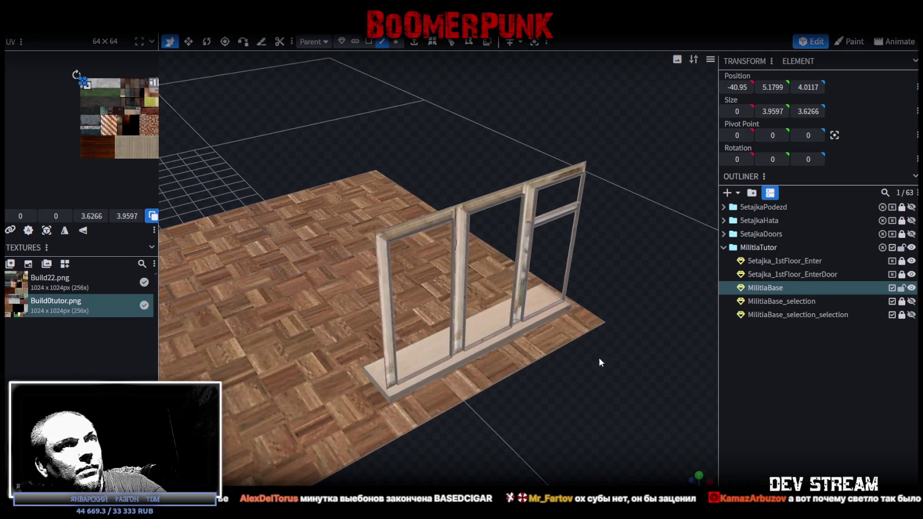
{"action": "left_click", "coordinate": [581, 228]}
{"action": "left_click_drag", "start_coordinate": [579, 228], "coordinate": [514, 287]}
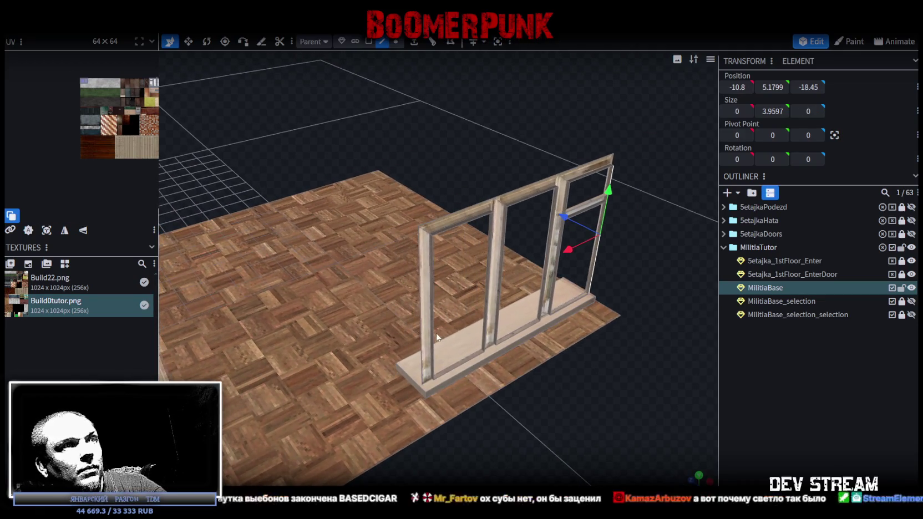
{"action": "mouse_move", "coordinate": [469, 359]}
{"action": "left_mouse_down"}
{"action": "mouse_move", "coordinate": [535, 387]}
{"action": "mouse_move", "coordinate": [551, 363]}
{"action": "mouse_move", "coordinate": [547, 371]}
{"action": "mouse_move", "coordinate": [625, 312]}
{"action": "left_mouse_up"}
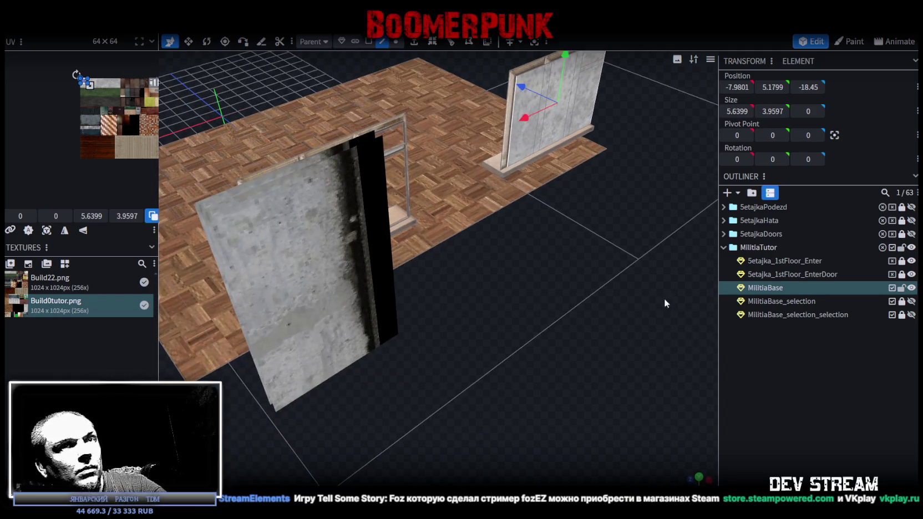
Hide both concrete wall groups and select window-frame pieces up close.
{"action": "left_click", "coordinate": [912, 261]}
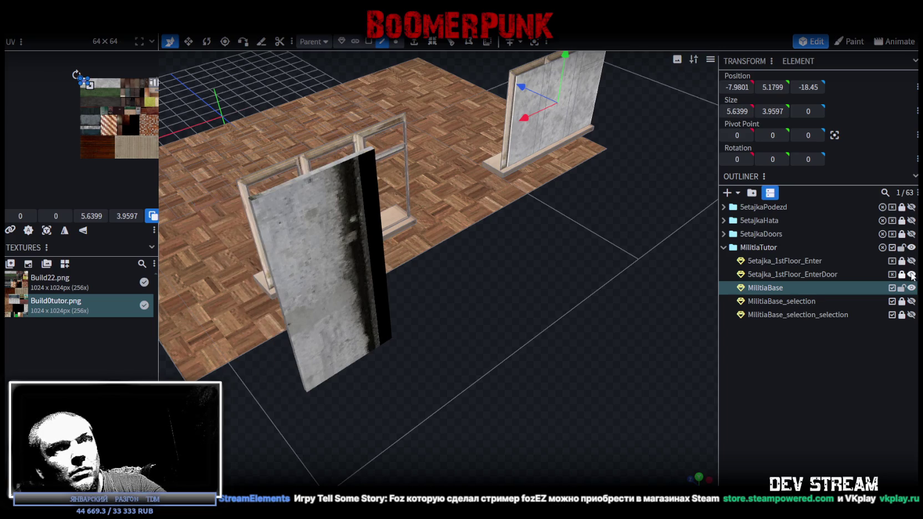
{"action": "left_click", "coordinate": [912, 274]}
{"action": "left_click_drag", "start_coordinate": [487, 311], "coordinate": [499, 323]}
{"action": "scroll", "coordinate": [568, 246], "scroll_direction": "up", "scroll_amount": 5}
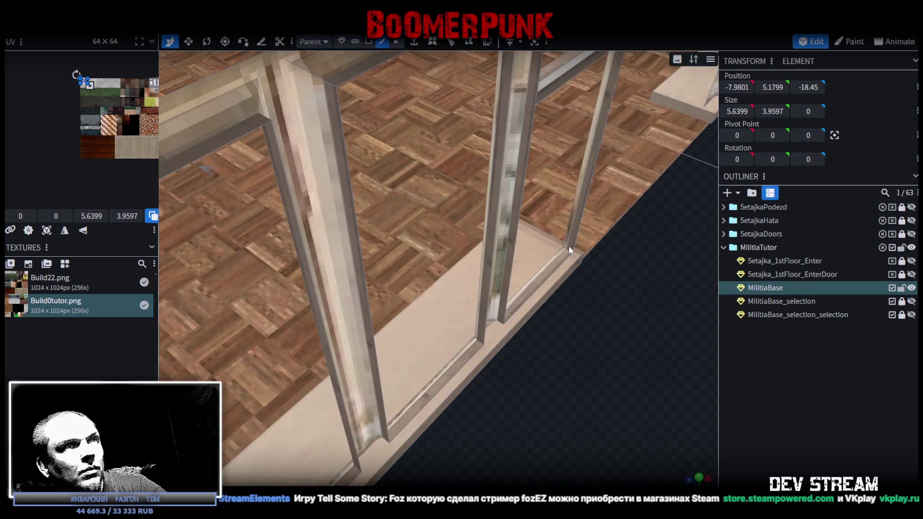
{"action": "left_click", "coordinate": [586, 211]}
{"action": "scroll", "coordinate": [582, 213], "scroll_direction": "down", "scroll_amount": 5}
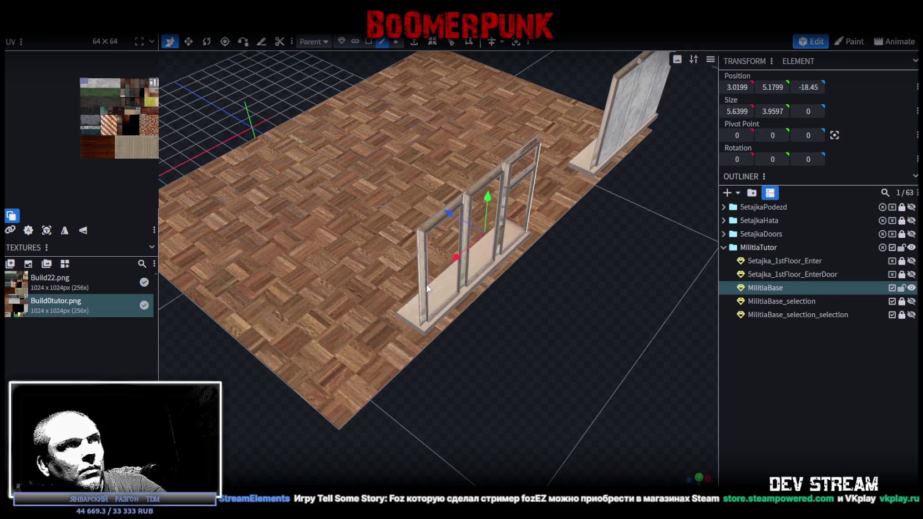
{"action": "left_click", "coordinate": [428, 288]}
{"action": "scroll", "coordinate": [432, 363], "scroll_direction": "down", "scroll_amount": 5}
{"action": "left_click_drag", "start_coordinate": [407, 370], "coordinate": [479, 310]}
{"action": "scroll", "coordinate": [443, 333], "scroll_direction": "up", "scroll_amount": 5}
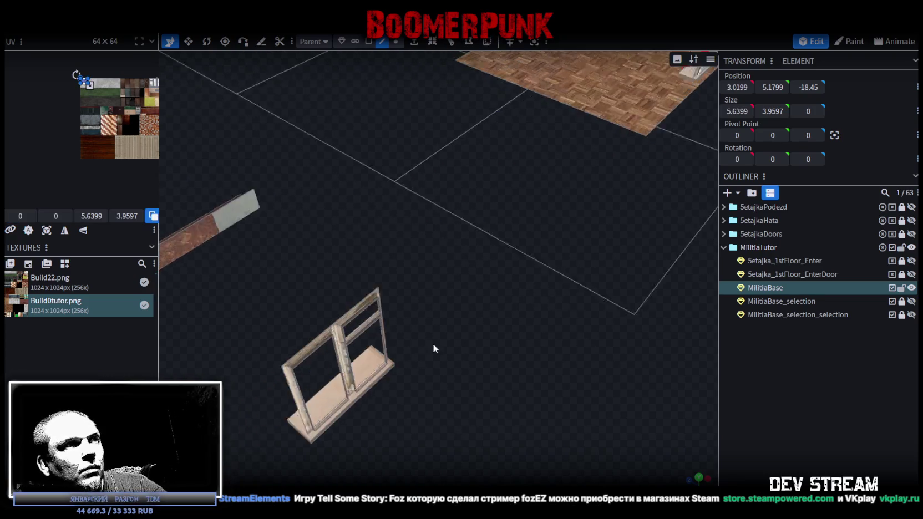
{"action": "scroll", "coordinate": [434, 347], "scroll_direction": "up", "scroll_amount": 5}
Select further parts of the window frame one after another.
{"action": "left_click", "coordinate": [493, 291]}
{"action": "scroll", "coordinate": [510, 308], "scroll_direction": "down", "scroll_amount": 5}
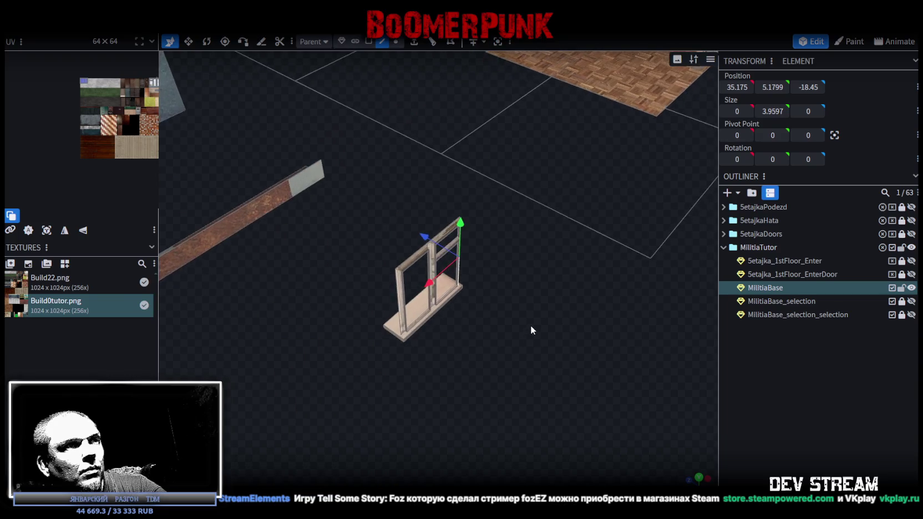
{"action": "left_click", "coordinate": [408, 314]}
{"action": "scroll", "coordinate": [406, 391], "scroll_direction": "down", "scroll_amount": 5}
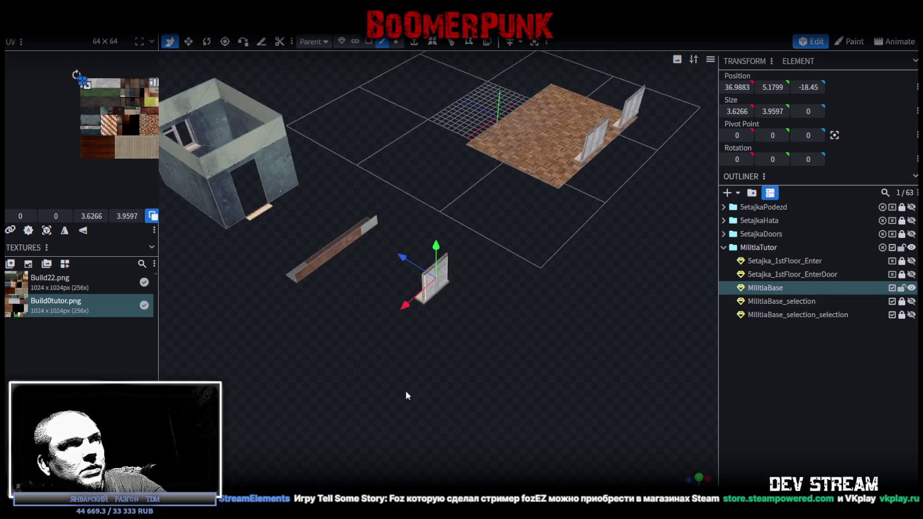
{"action": "scroll", "coordinate": [483, 372], "scroll_direction": "up", "scroll_amount": 3}
{"action": "scroll", "coordinate": [539, 348], "scroll_direction": "up", "scroll_amount": 2}
{"action": "scroll", "coordinate": [554, 334], "scroll_direction": "up", "scroll_amount": 4}
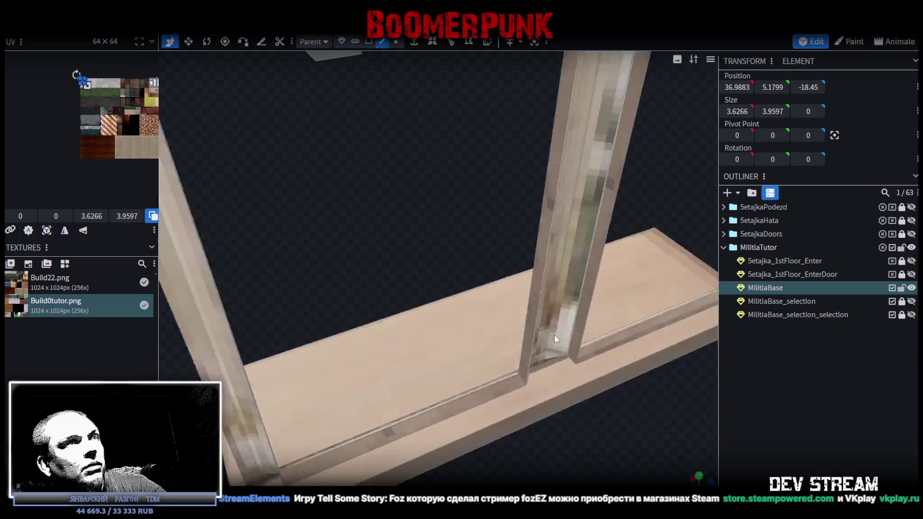
{"action": "scroll", "coordinate": [558, 327], "scroll_direction": "down", "scroll_amount": 1}
{"action": "scroll", "coordinate": [559, 306], "scroll_direction": "down", "scroll_amount": 1}
{"action": "scroll", "coordinate": [560, 306], "scroll_direction": "up", "scroll_amount": 3}
{"action": "scroll", "coordinate": [576, 317], "scroll_direction": "down", "scroll_amount": 2}
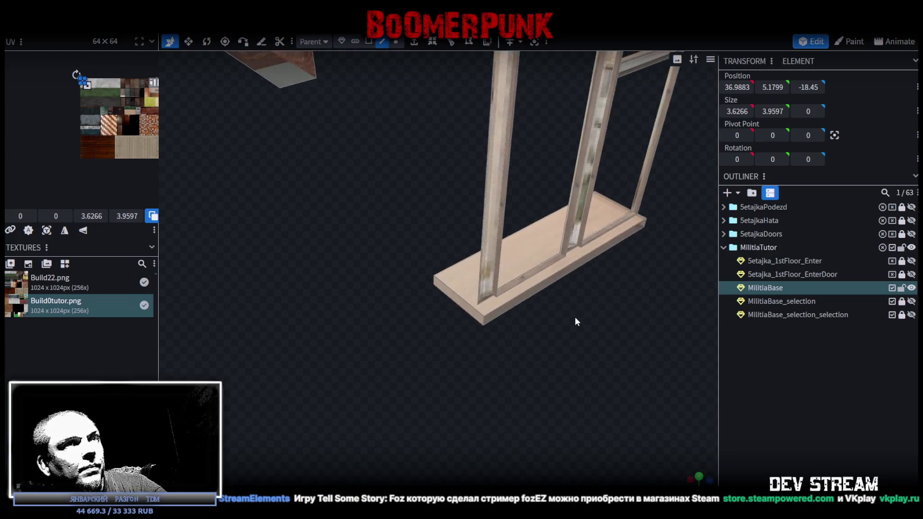
Select the vertical frame piece, then the glass pane inside the window.
{"action": "left_click", "coordinate": [633, 197]}
{"action": "left_click", "coordinate": [496, 244]}
{"action": "scroll", "coordinate": [377, 277], "scroll_direction": "down", "scroll_amount": 5}
{"action": "mouse_move", "coordinate": [371, 279]}
{"action": "left_mouse_down"}
{"action": "mouse_move", "coordinate": [453, 303]}
{"action": "mouse_move", "coordinate": [427, 339]}
{"action": "left_mouse_up"}
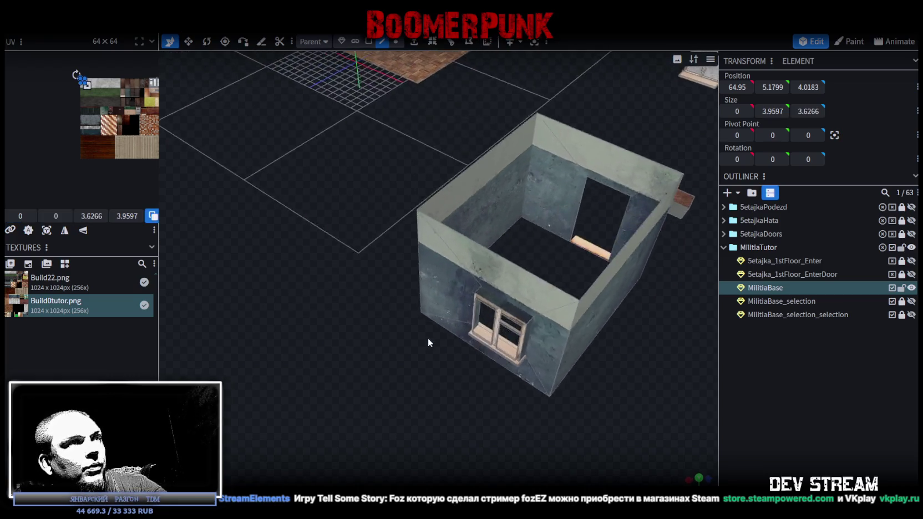
{"action": "scroll", "coordinate": [418, 333], "scroll_direction": "up", "scroll_amount": 4}
{"action": "scroll", "coordinate": [420, 301], "scroll_direction": "up", "scroll_amount": 2}
{"action": "left_click", "coordinate": [467, 287]}
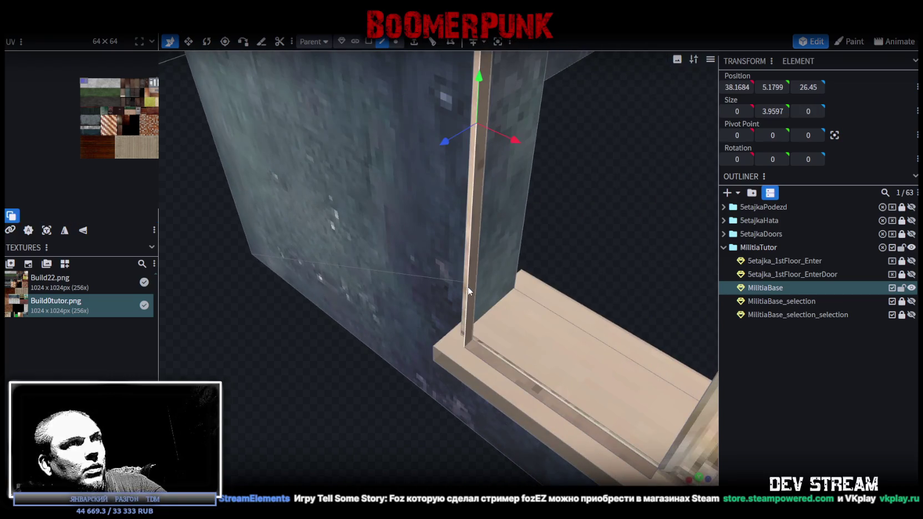
{"action": "scroll", "coordinate": [457, 297], "scroll_direction": "down", "scroll_amount": 5}
{"action": "scroll", "coordinate": [449, 299], "scroll_direction": "up", "scroll_amount": 2}
{"action": "left_click", "coordinate": [448, 294]}
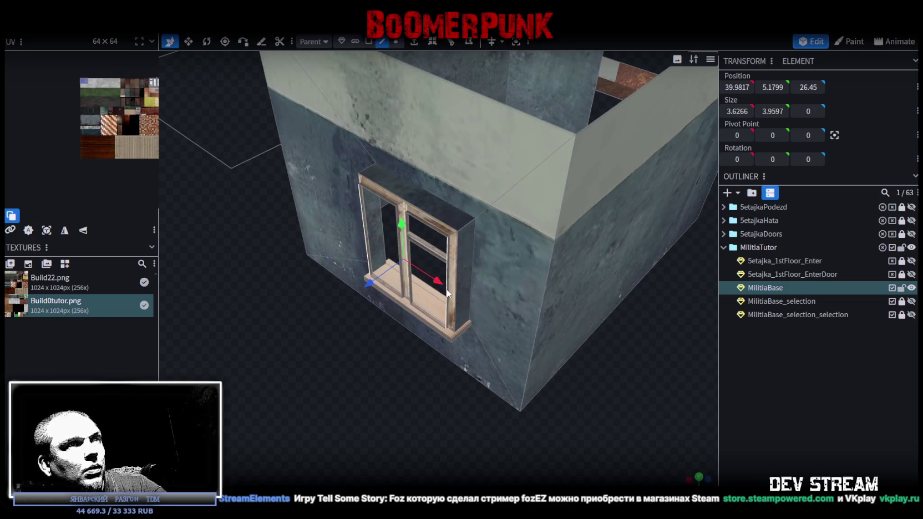
{"action": "scroll", "coordinate": [127, 133], "scroll_direction": "up", "scroll_amount": 2}
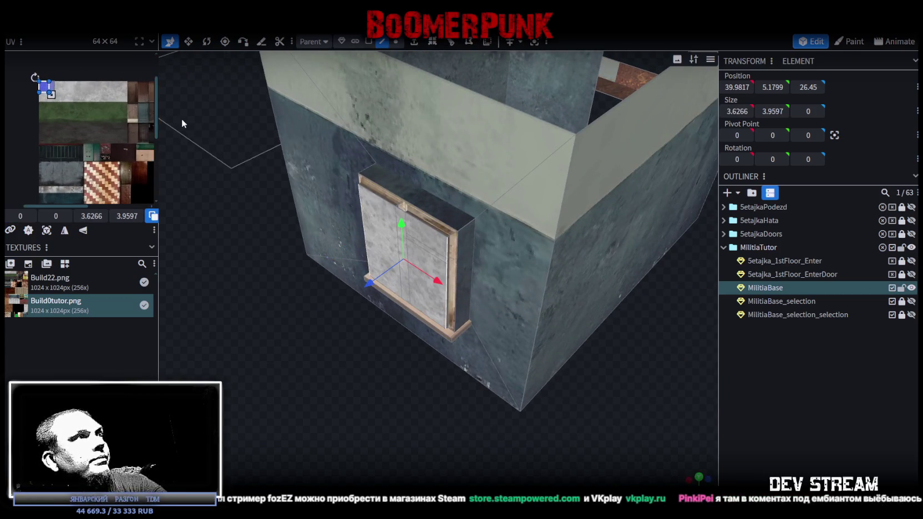
Enlarge the UV editor, switch to face selection, and move the pane face's UV across the atlas.
{"action": "left_click_drag", "start_coordinate": [158, 112], "coordinate": [424, 189]}
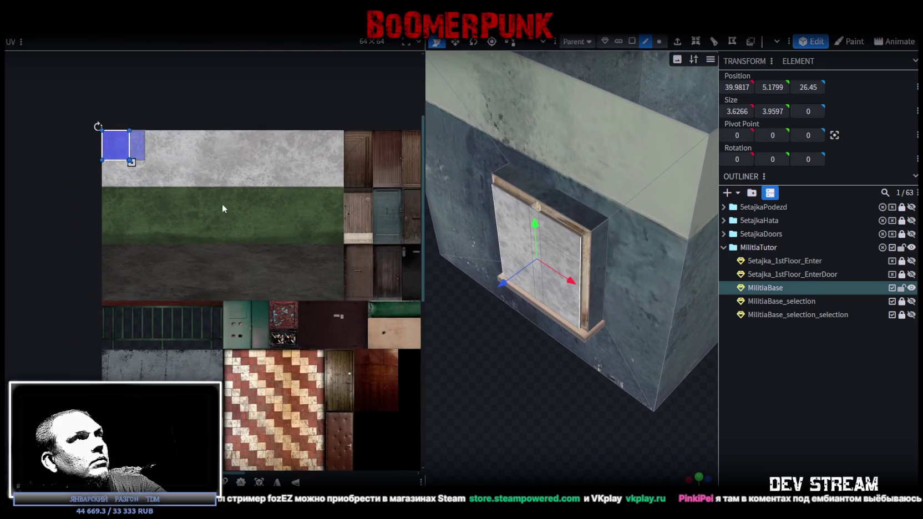
{"action": "left_click_drag", "start_coordinate": [175, 183], "coordinate": [44, 110]}
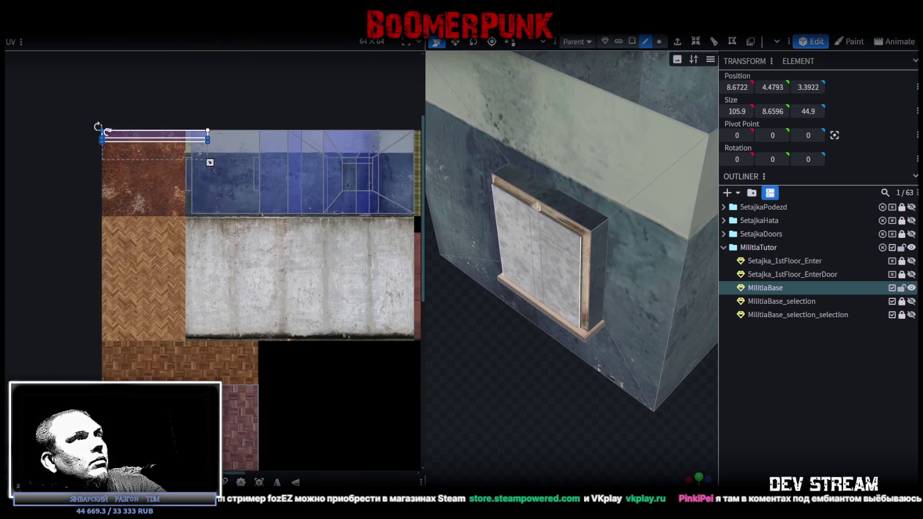
{"action": "left_click", "coordinate": [632, 41]}
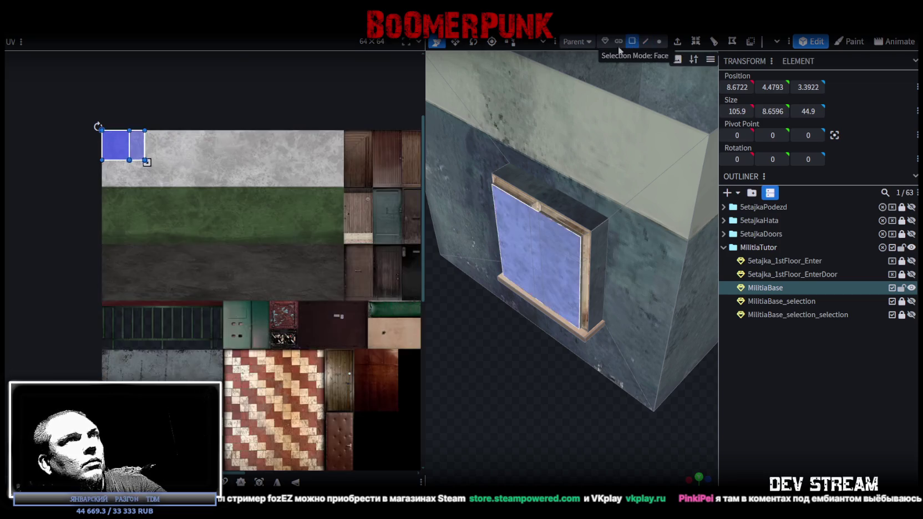
{"action": "left_click", "coordinate": [513, 228]}
{"action": "left_click_drag", "start_coordinate": [158, 164], "coordinate": [68, 101]}
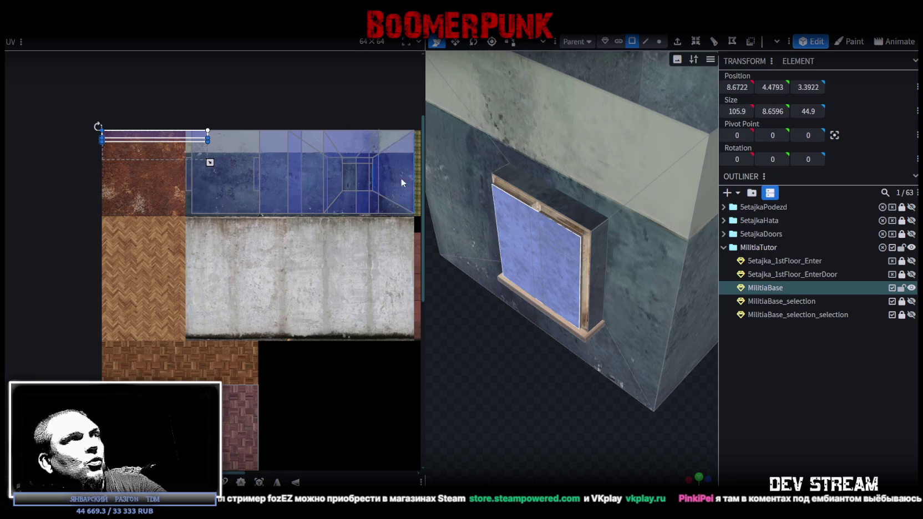
{"action": "left_click", "coordinate": [126, 135]}
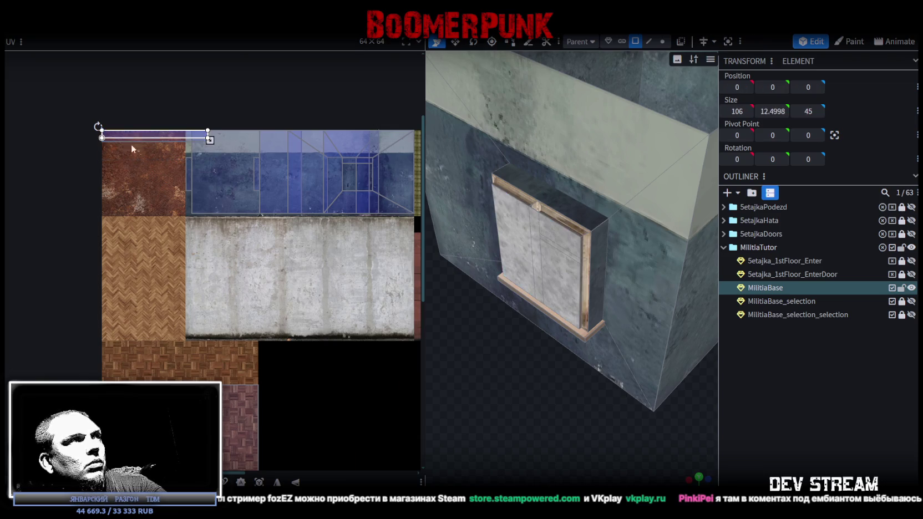
{"action": "left_click", "coordinate": [132, 146]}
{"action": "left_click_drag", "start_coordinate": [155, 143], "coordinate": [283, 396]}
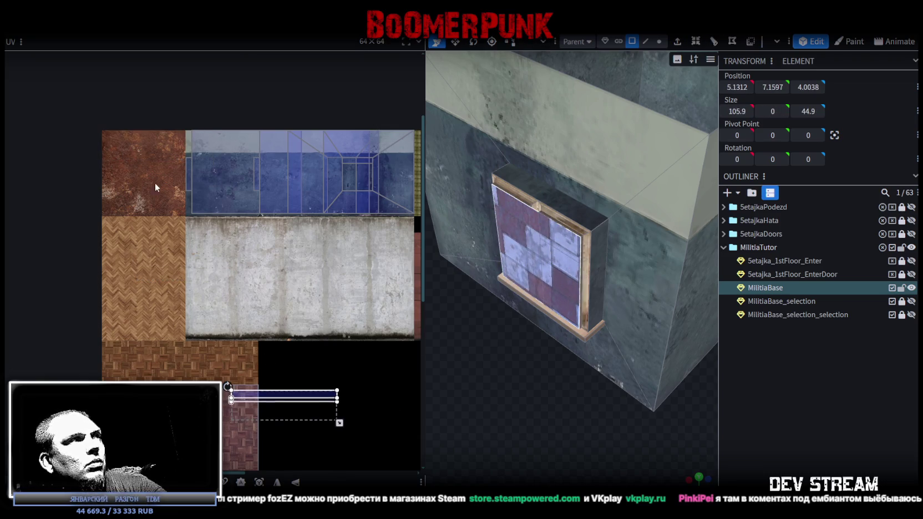
{"action": "left_click_drag", "start_coordinate": [168, 190], "coordinate": [65, 99]}
Select the window's front face and drag its UVs onto the red-and-white tile region.
{"action": "left_click_drag", "start_coordinate": [210, 204], "coordinate": [41, 83]}
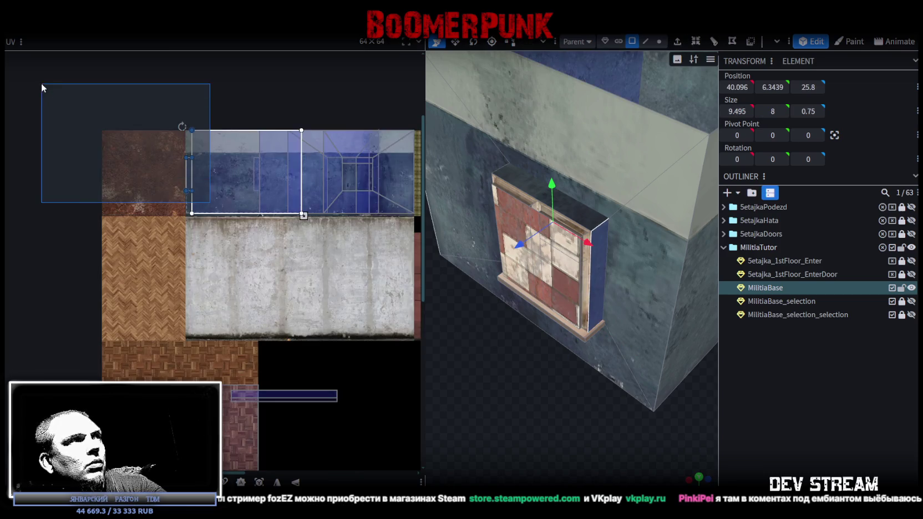
{"action": "left_click_drag", "start_coordinate": [179, 206], "coordinate": [58, 102]}
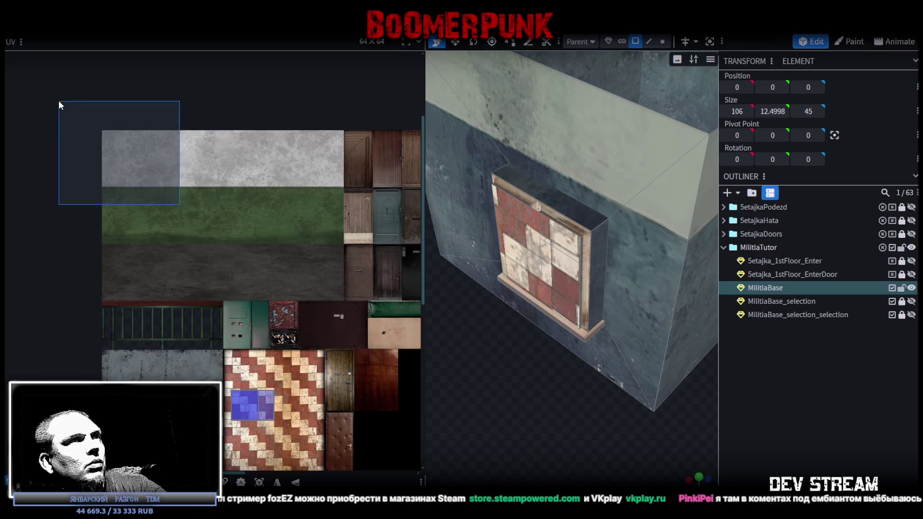
{"action": "left_click", "coordinate": [546, 240]}
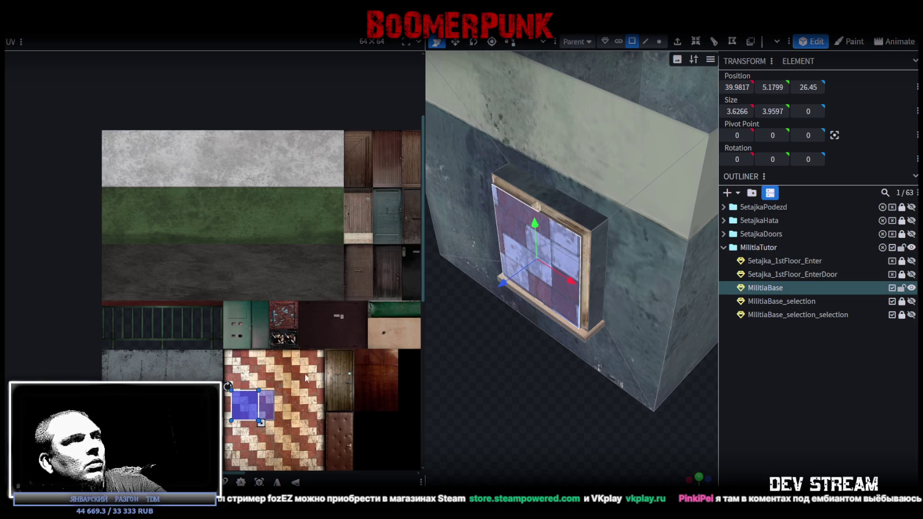
{"action": "scroll", "coordinate": [289, 397], "scroll_direction": "down", "scroll_amount": 3}
{"action": "left_click_drag", "start_coordinate": [274, 308], "coordinate": [200, 369]}
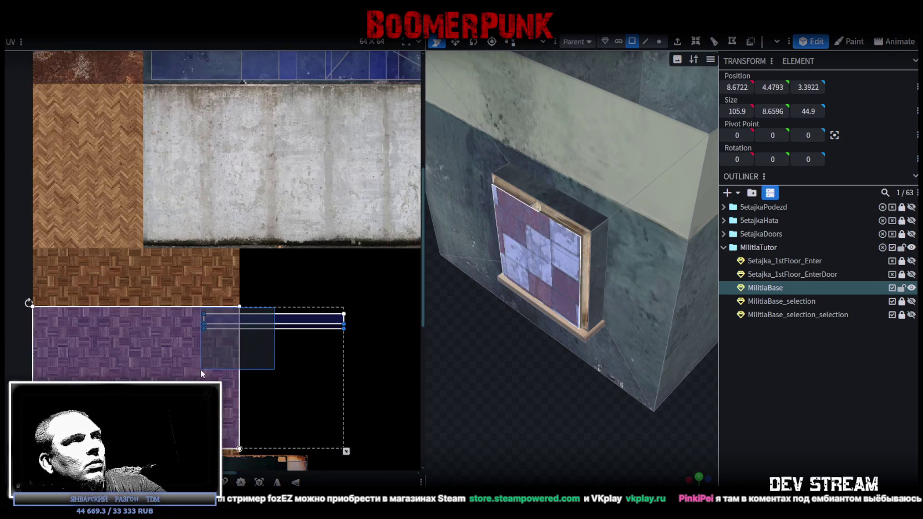
{"action": "left_click", "coordinate": [537, 248]}
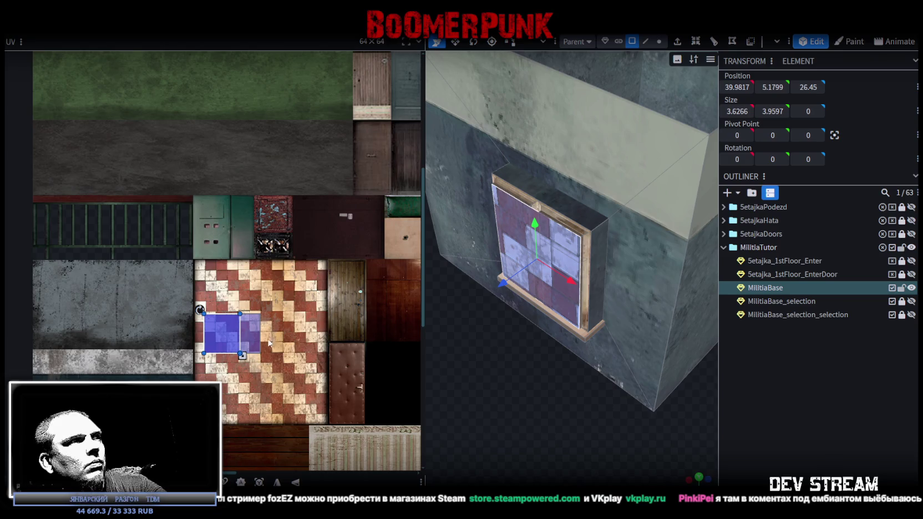
{"action": "left_click", "coordinate": [240, 348]}
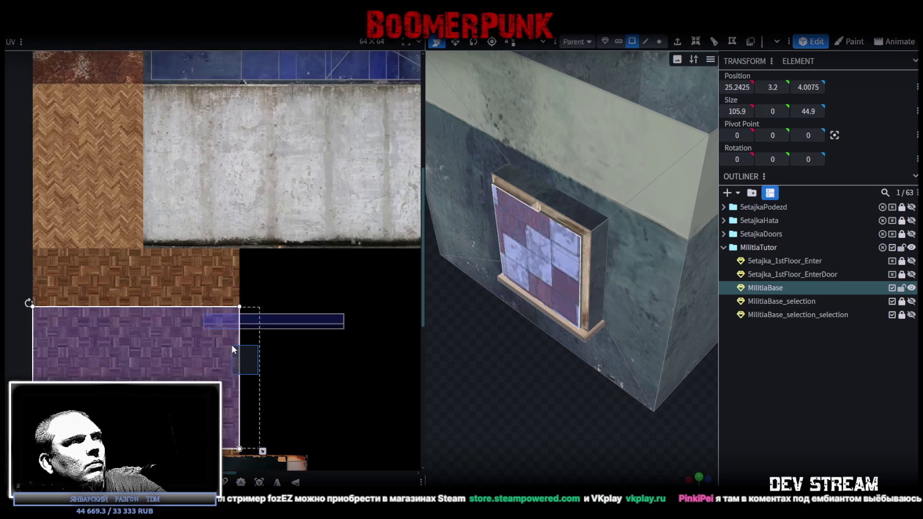
{"action": "left_click", "coordinate": [241, 346]}
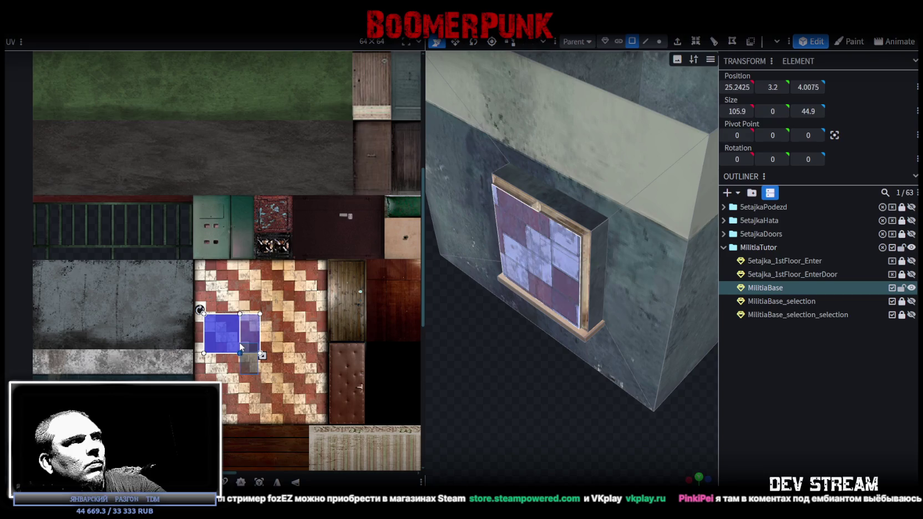
{"action": "left_click_drag", "start_coordinate": [241, 346], "coordinate": [301, 350]}
{"action": "scroll", "coordinate": [216, 243], "scroll_direction": "down", "scroll_amount": 3}
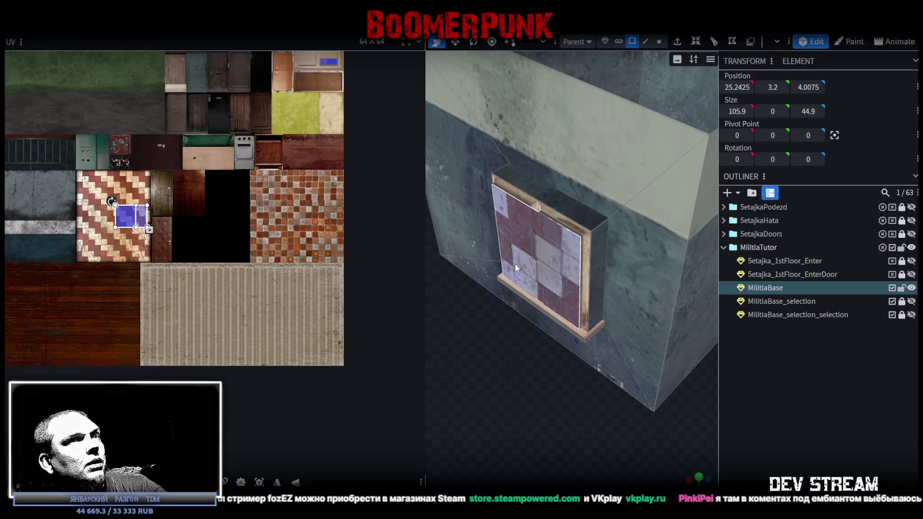
Apply Build0tutor.png to the window and move its UVs onto the window-bars area.
{"action": "right_click", "coordinate": [529, 248]}
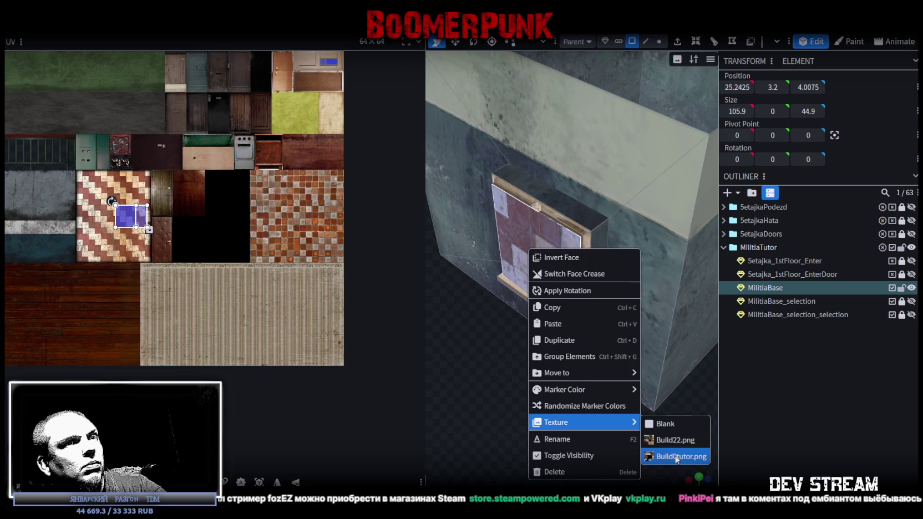
{"action": "left_click", "coordinate": [676, 458]}
{"action": "left_click_drag", "start_coordinate": [142, 222], "coordinate": [288, 336]}
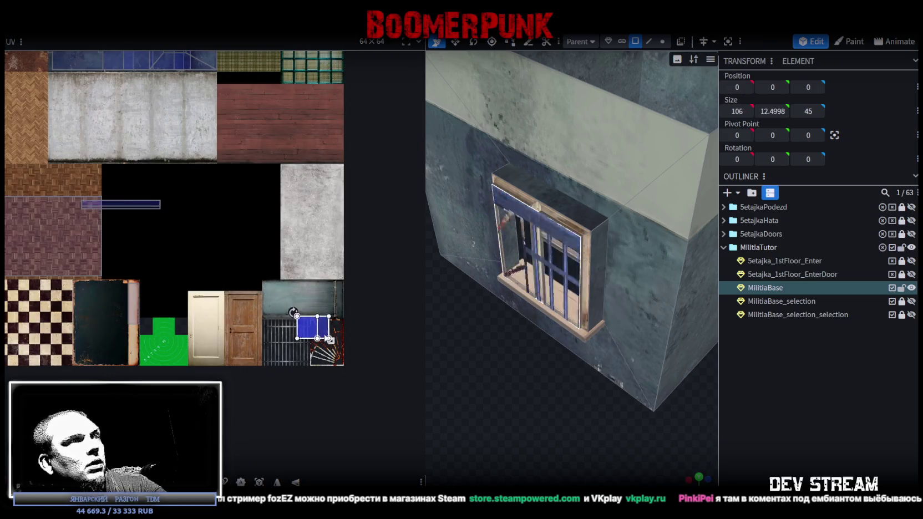
{"action": "scroll", "coordinate": [333, 344], "scroll_direction": "up", "scroll_amount": 2}
{"action": "scroll", "coordinate": [284, 300], "scroll_direction": "up", "scroll_amount": 2}
{"action": "scroll", "coordinate": [285, 301], "scroll_direction": "up", "scroll_amount": 2}
{"action": "scroll", "coordinate": [250, 261], "scroll_direction": "up", "scroll_amount": 1}
{"action": "left_click_drag", "start_coordinate": [232, 213], "coordinate": [228, 250]}
Rotate the UVs a quarter turn clockwise and line them up with the window bars.
{"action": "right_click", "coordinate": [228, 244]}
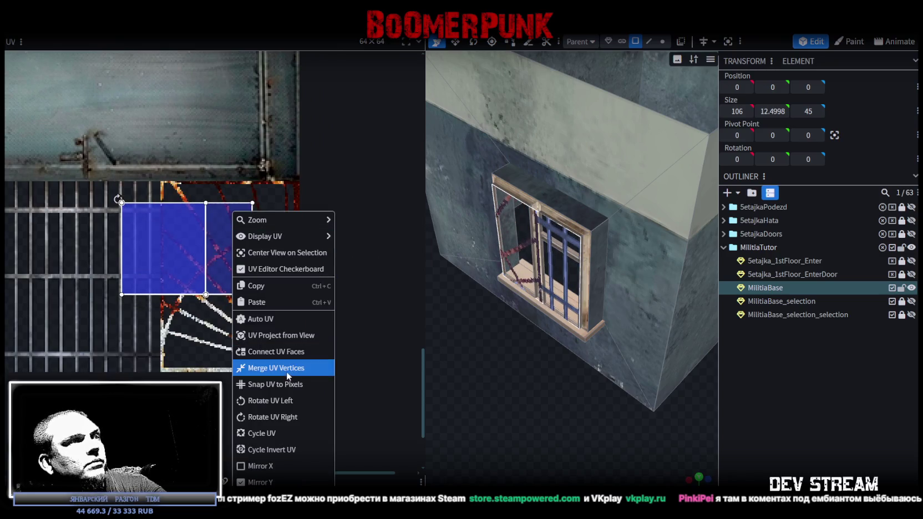
{"action": "left_click", "coordinate": [278, 400]}
{"action": "mouse_move", "coordinate": [193, 223]}
{"action": "left_mouse_down"}
{"action": "mouse_move", "coordinate": [212, 229]}
{"action": "mouse_move", "coordinate": [202, 210]}
{"action": "mouse_move", "coordinate": [120, 205]}
{"action": "left_mouse_up"}
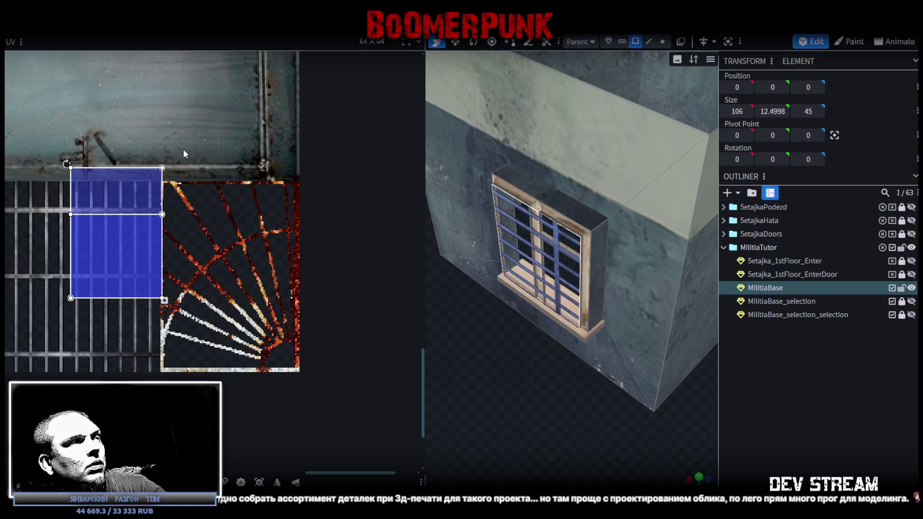
Move the glass face's UV onto the cracked-glass tile and stretch it to the tile's corner.
{"action": "left_click", "coordinate": [132, 188]}
{"action": "mouse_move", "coordinate": [135, 188]}
{"action": "left_mouse_down"}
{"action": "mouse_move", "coordinate": [243, 215]}
{"action": "mouse_move", "coordinate": [214, 206]}
{"action": "left_mouse_up"}
{"action": "scroll", "coordinate": [200, 215], "scroll_direction": "up", "scroll_amount": 3}
{"action": "scroll", "coordinate": [160, 240], "scroll_direction": "up", "scroll_amount": 2}
{"action": "left_click_drag", "start_coordinate": [159, 244], "coordinate": [176, 221]}
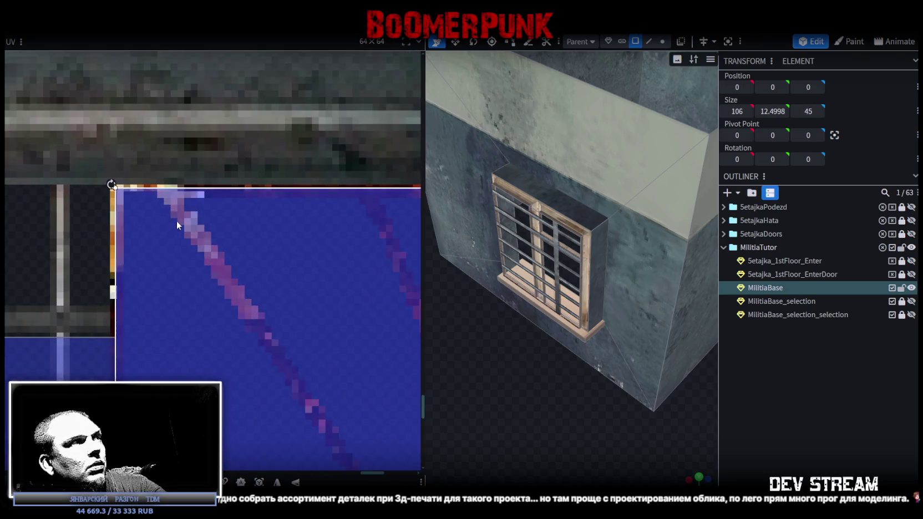
{"action": "scroll", "coordinate": [185, 242], "scroll_direction": "down", "scroll_amount": 3}
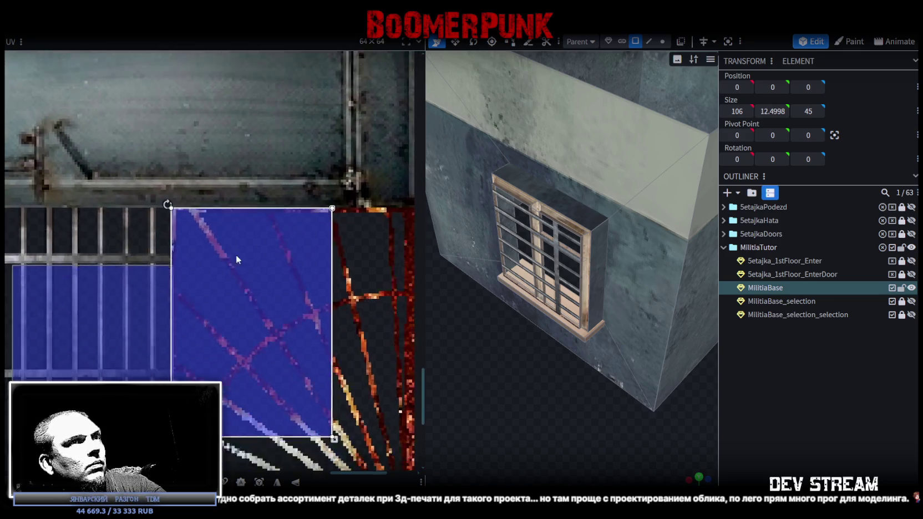
{"action": "middle_click_drag", "start_coordinate": [238, 263], "coordinate": [207, 198]}
{"action": "left_click_drag", "start_coordinate": [291, 322], "coordinate": [372, 428]}
{"action": "scroll", "coordinate": [335, 377], "scroll_direction": "up", "scroll_amount": 3}
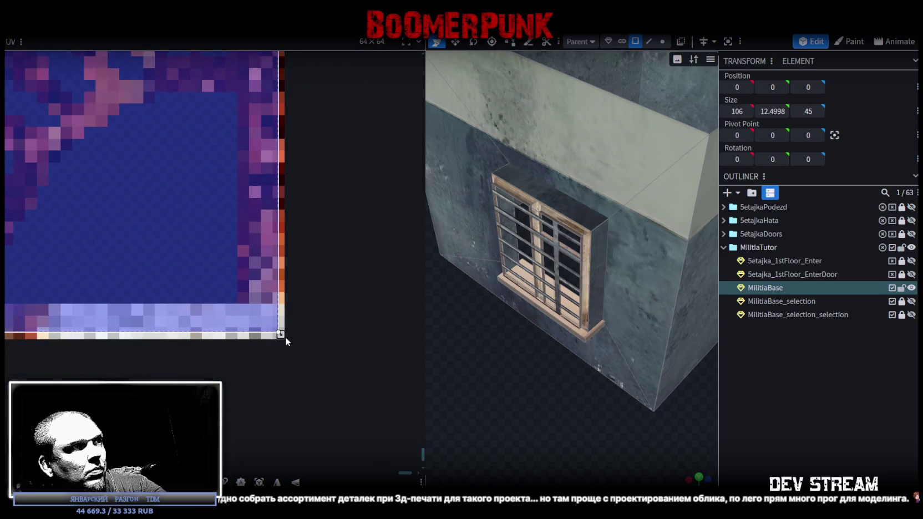
{"action": "left_click_drag", "start_coordinate": [285, 337], "coordinate": [289, 344]}
{"action": "scroll", "coordinate": [498, 378], "scroll_direction": "down", "scroll_amount": 5}
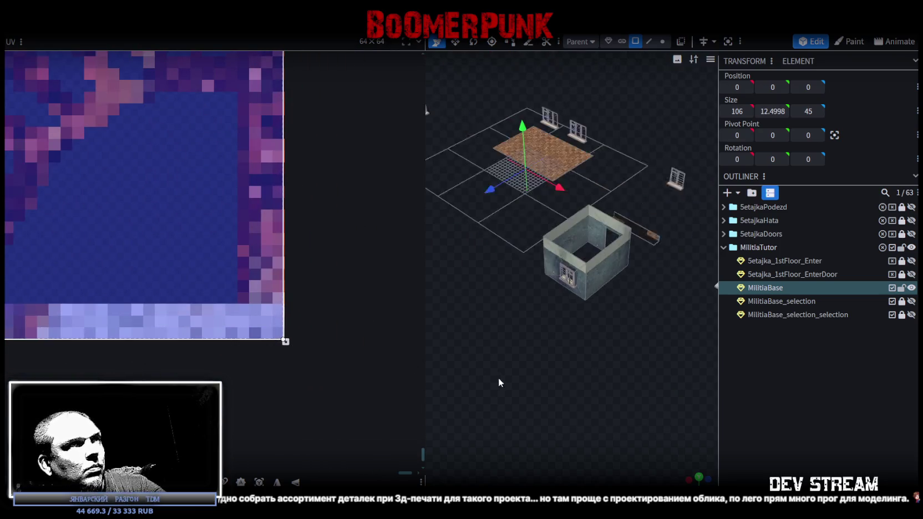
Move the smaller glass face's UV onto the top-left of the cracked-glass tile.
{"action": "mouse_move", "coordinate": [559, 349]}
{"action": "left_mouse_down"}
{"action": "mouse_move", "coordinate": [447, 330]}
{"action": "mouse_move", "coordinate": [608, 349]}
{"action": "mouse_move", "coordinate": [584, 322]}
{"action": "mouse_move", "coordinate": [597, 343]}
{"action": "mouse_move", "coordinate": [644, 339]}
{"action": "mouse_move", "coordinate": [595, 332]}
{"action": "left_mouse_up"}
{"action": "scroll", "coordinate": [584, 322], "scroll_direction": "up", "scroll_amount": 4}
{"action": "scroll", "coordinate": [596, 342], "scroll_direction": "up", "scroll_amount": 2}
{"action": "scroll", "coordinate": [583, 347], "scroll_direction": "down", "scroll_amount": 4}
{"action": "scroll", "coordinate": [595, 338], "scroll_direction": "up", "scroll_amount": 2}
{"action": "scroll", "coordinate": [594, 344], "scroll_direction": "up", "scroll_amount": 2}
{"action": "scroll", "coordinate": [592, 346], "scroll_direction": "up", "scroll_amount": 2}
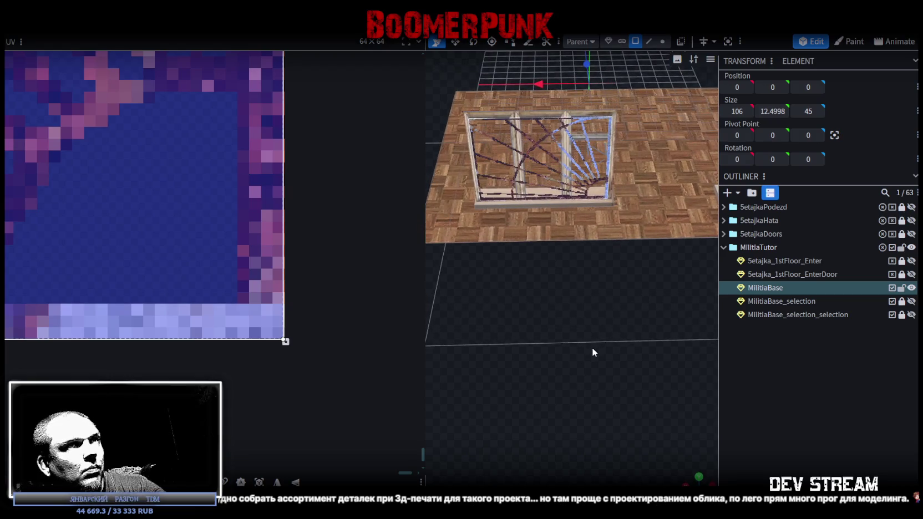
{"action": "scroll", "coordinate": [601, 352], "scroll_direction": "down", "scroll_amount": 3}
{"action": "left_click_drag", "start_coordinate": [601, 353], "coordinate": [555, 332]}
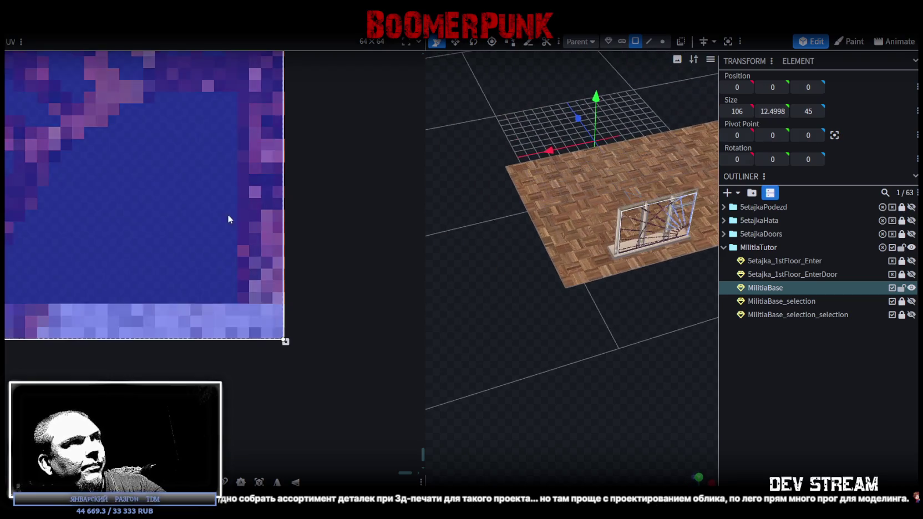
{"action": "scroll", "coordinate": [209, 229], "scroll_direction": "up", "scroll_amount": 2}
{"action": "scroll", "coordinate": [188, 203], "scroll_direction": "down", "scroll_amount": 2}
{"action": "scroll", "coordinate": [141, 186], "scroll_direction": "down", "scroll_amount": 2}
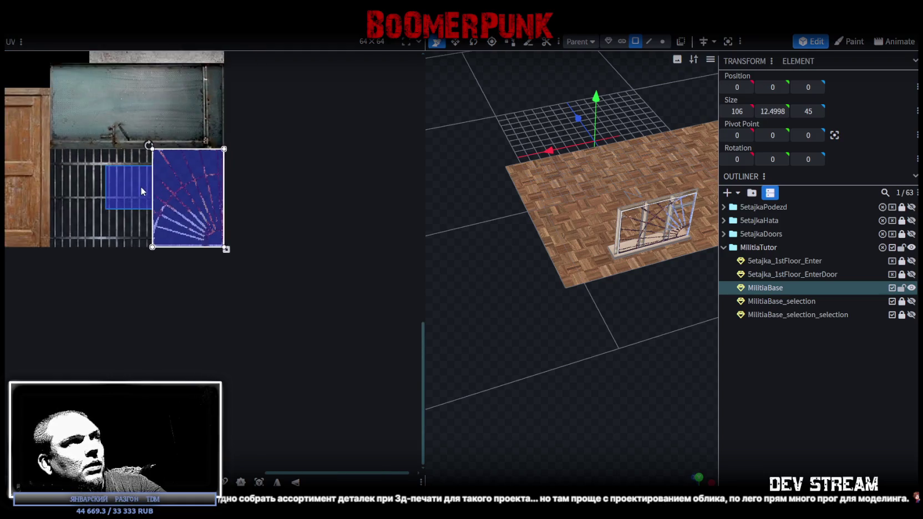
{"action": "scroll", "coordinate": [199, 220], "scroll_direction": "down", "scroll_amount": 1}
{"action": "scroll", "coordinate": [206, 268], "scroll_direction": "up", "scroll_amount": 2}
{"action": "left_click", "coordinate": [213, 247]}
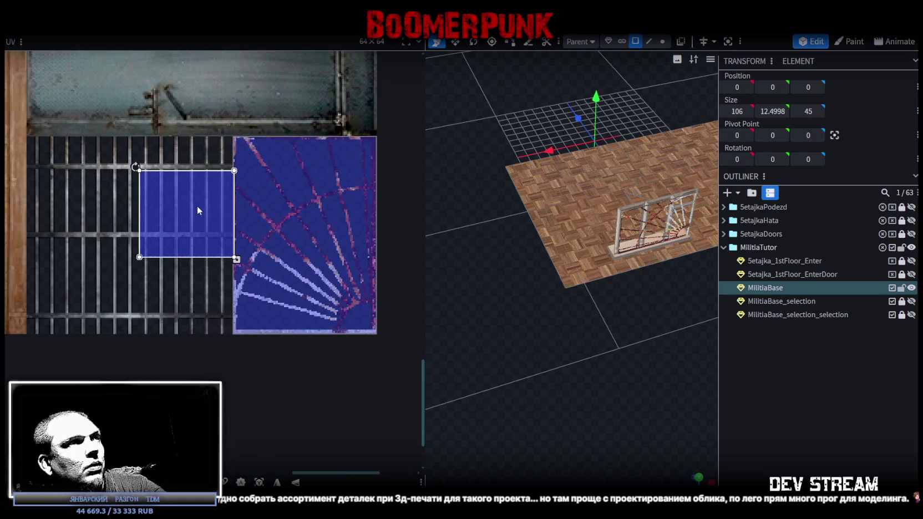
{"action": "left_click_drag", "start_coordinate": [199, 205], "coordinate": [294, 176]}
{"action": "scroll", "coordinate": [506, 354], "scroll_direction": "down", "scroll_amount": 3}
{"action": "mouse_move", "coordinate": [506, 354]}
{"action": "left_mouse_down"}
{"action": "mouse_move", "coordinate": [599, 334]}
{"action": "mouse_move", "coordinate": [568, 318]}
{"action": "mouse_move", "coordinate": [510, 321]}
{"action": "mouse_move", "coordinate": [584, 333]}
{"action": "mouse_move", "coordinate": [570, 336]}
{"action": "mouse_move", "coordinate": [384, 220]}
{"action": "left_mouse_up"}
Mirror the glass UV, tuck it into the tile's corner and enlarge it over the tile.
{"action": "left_click", "coordinate": [277, 482]}
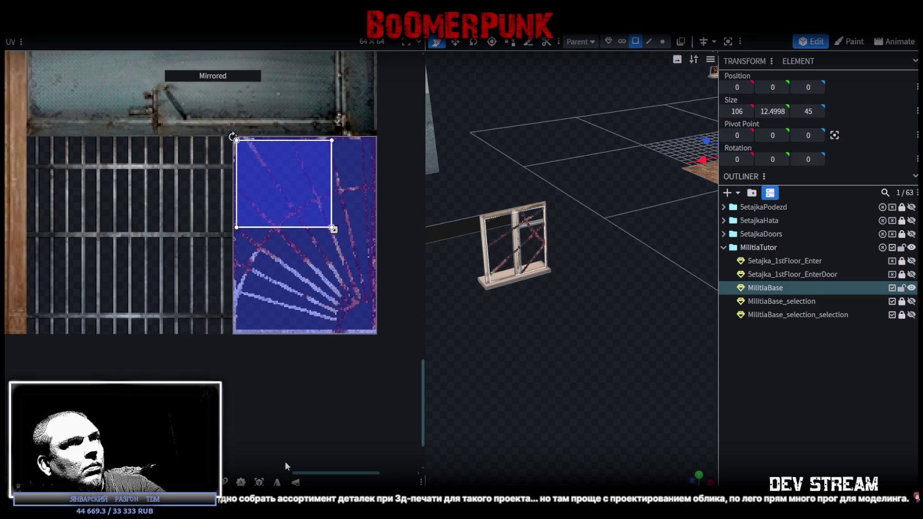
{"action": "left_click_drag", "start_coordinate": [285, 175], "coordinate": [274, 171]}
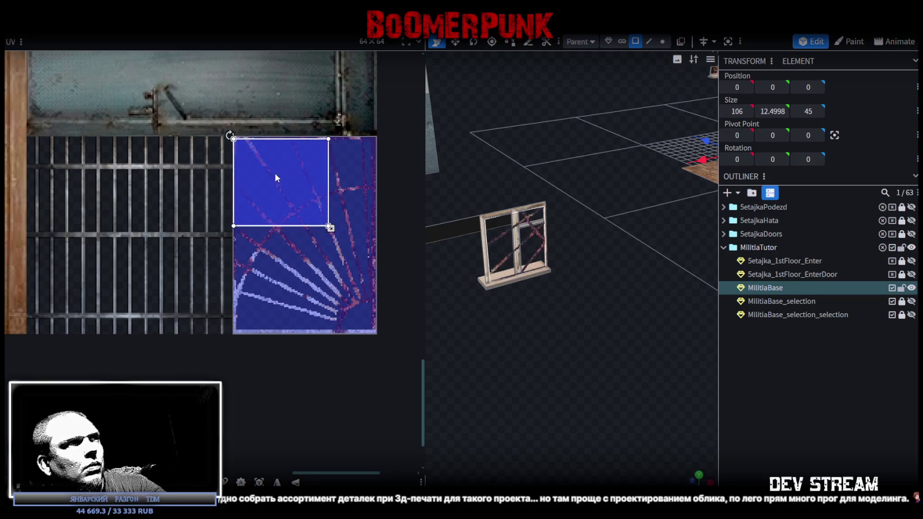
{"action": "scroll", "coordinate": [274, 171], "scroll_direction": "up", "scroll_amount": 3}
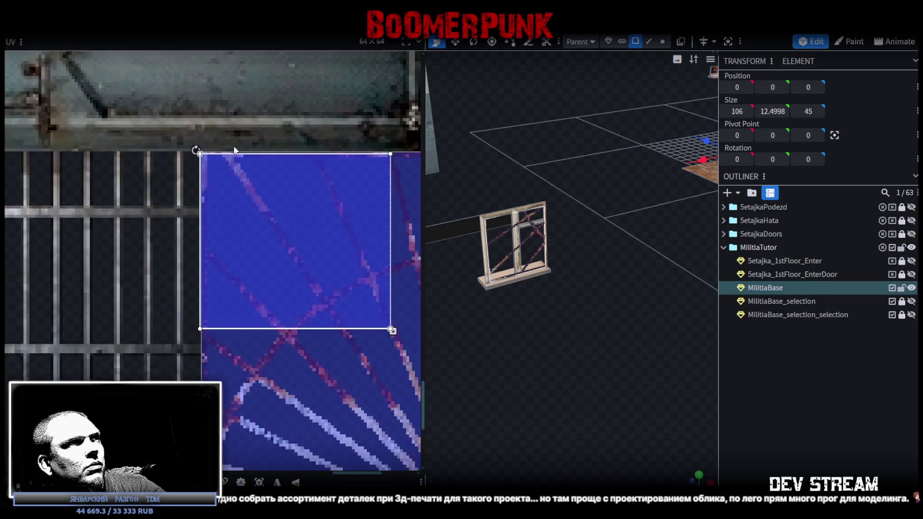
{"action": "scroll", "coordinate": [184, 190], "scroll_direction": "up", "scroll_amount": 3}
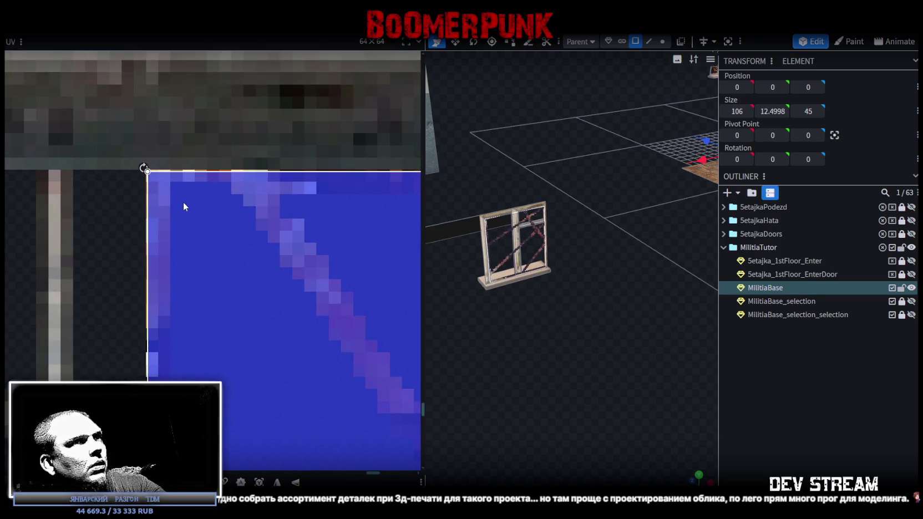
{"action": "scroll", "coordinate": [184, 202], "scroll_direction": "down", "scroll_amount": 3}
{"action": "scroll", "coordinate": [238, 279], "scroll_direction": "down", "scroll_amount": 3}
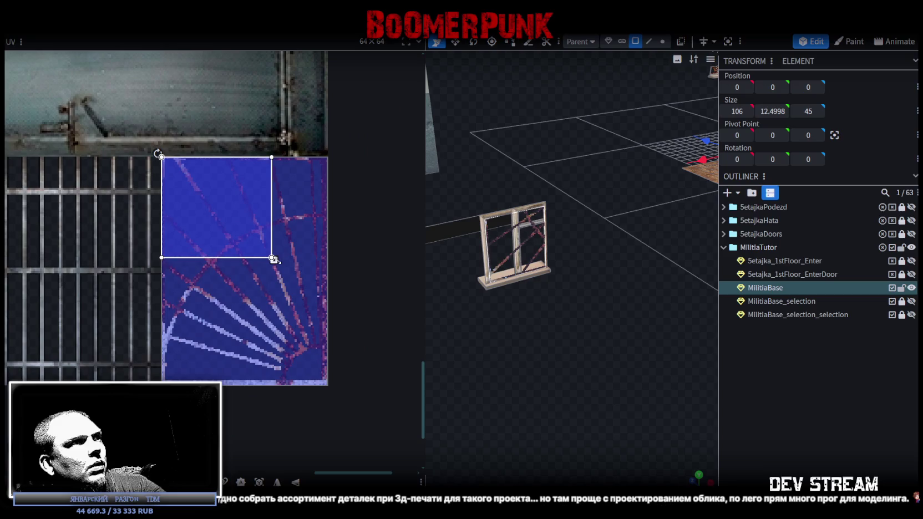
{"action": "left_click_drag", "start_coordinate": [272, 258], "coordinate": [307, 376]}
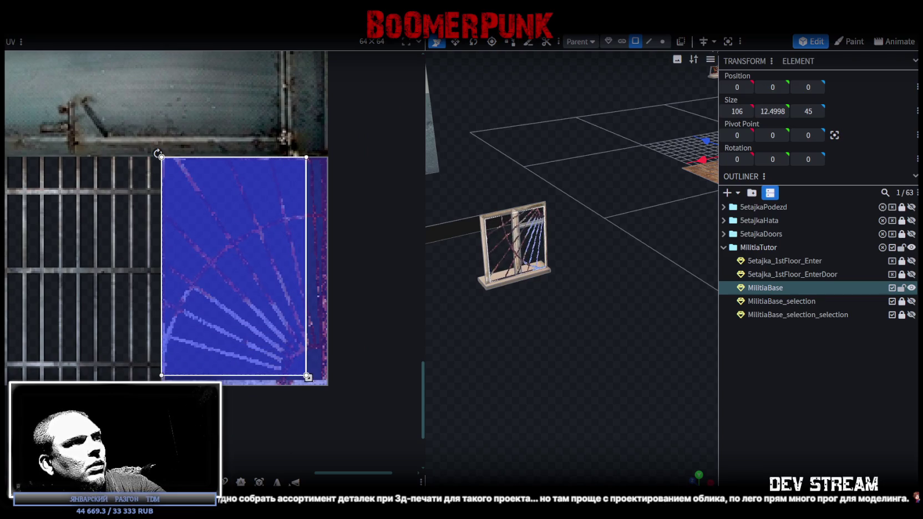
Flip the glass texture horizontally and vertically until the cracks sit the right way.
{"action": "left_click", "coordinate": [297, 483]}
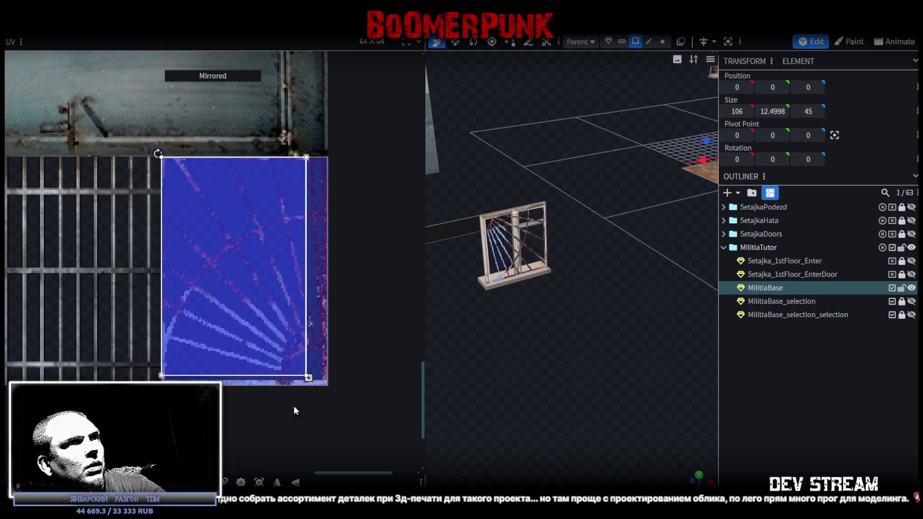
{"action": "left_click", "coordinate": [306, 376]}
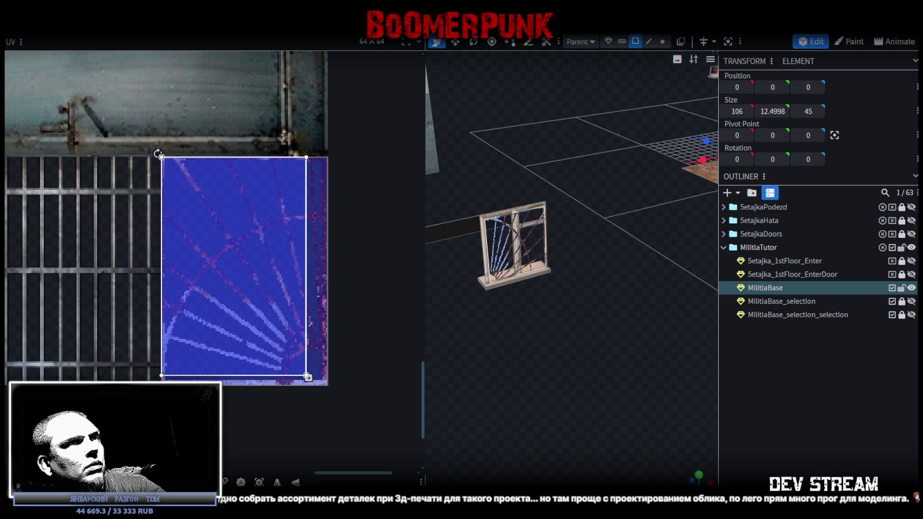
{"action": "key", "text": "m"}
{"action": "left_click", "coordinate": [277, 482]}
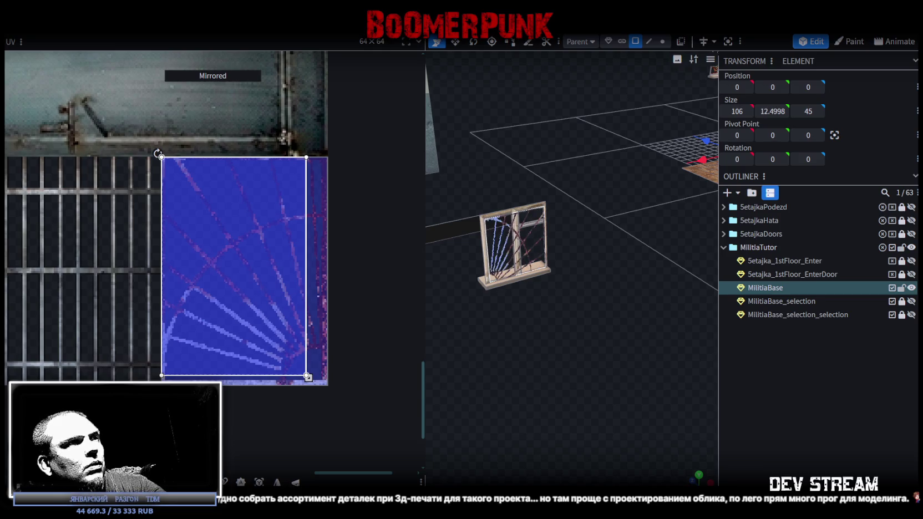
{"action": "left_click", "coordinate": [277, 483]}
Stretch the glass UV to cover the whole cracked-glass tile.
{"action": "scroll", "coordinate": [316, 407], "scroll_direction": "up", "scroll_amount": 2}
{"action": "scroll", "coordinate": [311, 386], "scroll_direction": "up", "scroll_amount": 2}
{"action": "scroll", "coordinate": [314, 370], "scroll_direction": "up", "scroll_amount": 2}
{"action": "scroll", "coordinate": [321, 352], "scroll_direction": "up", "scroll_amount": 2}
{"action": "left_click_drag", "start_coordinate": [192, 257], "coordinate": [293, 304]}
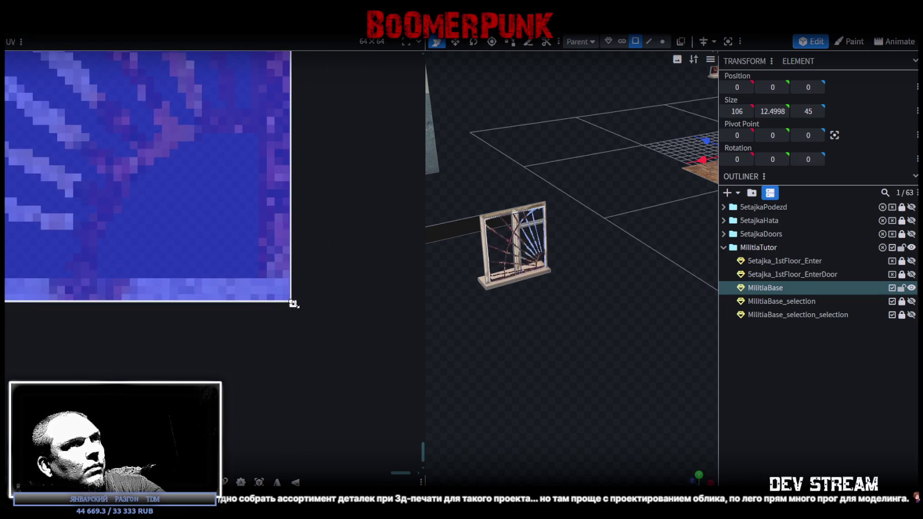
Switch the viewport to solid shading.
{"action": "scroll", "coordinate": [544, 380], "scroll_direction": "up", "scroll_amount": 5}
{"action": "scroll", "coordinate": [547, 382], "scroll_direction": "down", "scroll_amount": 5}
{"action": "key", "text": "z"}
{"action": "key", "text": "z"}
{"action": "key", "text": "z"}
{"action": "key", "text": "z"}
{"action": "key", "text": "z"}
{"action": "scroll", "coordinate": [572, 365], "scroll_direction": "up", "scroll_amount": 5}
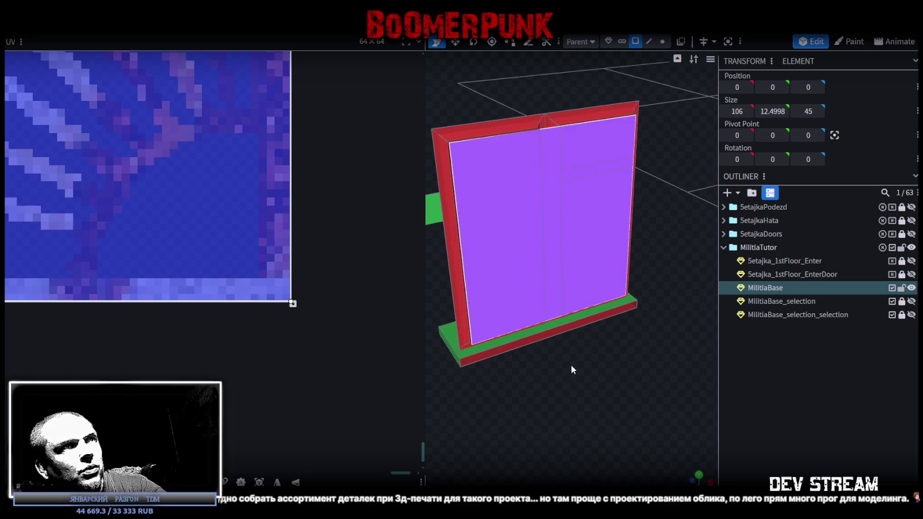
Reselect the window element and select the first three windows' glass faces.
{"action": "scroll", "coordinate": [688, 360], "scroll_direction": "down", "scroll_amount": 2}
{"action": "left_click", "coordinate": [801, 395]}
{"action": "left_click", "coordinate": [551, 199]}
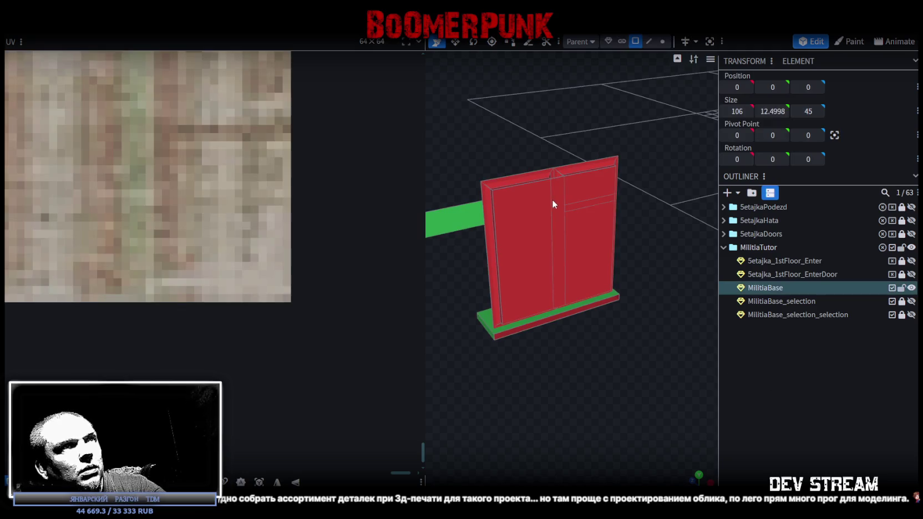
{"action": "scroll", "coordinate": [538, 296], "scroll_direction": "down", "scroll_amount": 5}
{"action": "scroll", "coordinate": [525, 308], "scroll_direction": "down", "scroll_amount": 3}
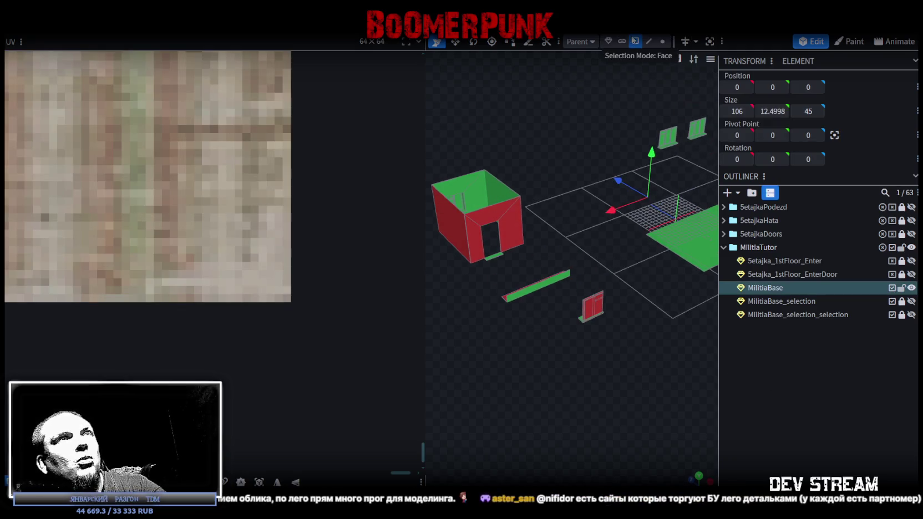
{"action": "left_click", "coordinate": [592, 311]}
{"action": "mouse_move", "coordinate": [589, 325]}
{"action": "left_mouse_down"}
{"action": "mouse_move", "coordinate": [580, 354]}
{"action": "mouse_move", "coordinate": [644, 349]}
{"action": "mouse_move", "coordinate": [570, 333]}
{"action": "mouse_move", "coordinate": [642, 332]}
{"action": "left_mouse_up"}
{"action": "left_click", "coordinate": [642, 332]}
{"action": "left_click_drag", "start_coordinate": [540, 357], "coordinate": [618, 370]}
{"action": "left_click", "coordinate": [640, 302]}
Orbit around the model, adding the remaining windows' glass faces to the selection.
{"action": "mouse_move", "coordinate": [596, 305]}
{"action": "left_mouse_down"}
{"action": "mouse_move", "coordinate": [614, 346]}
{"action": "mouse_move", "coordinate": [650, 325]}
{"action": "left_mouse_up"}
{"action": "scroll", "coordinate": [572, 314], "scroll_direction": "up", "scroll_amount": 2}
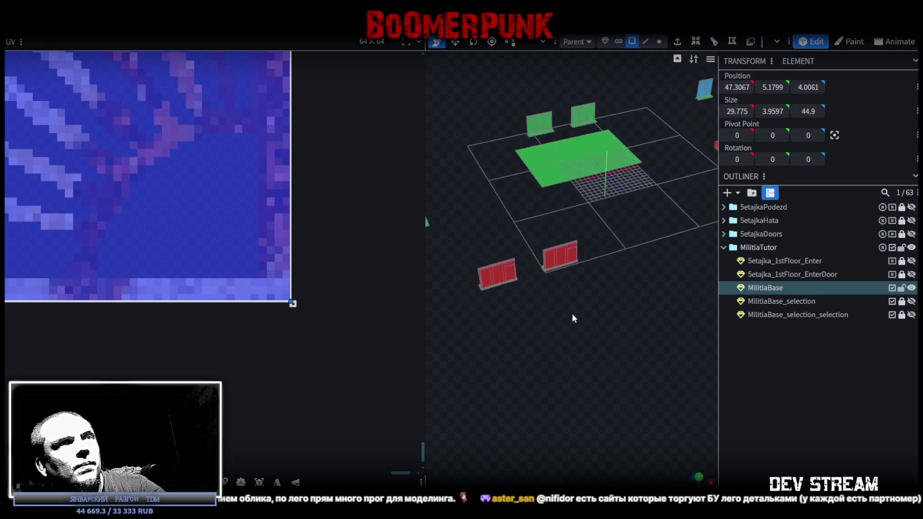
{"action": "scroll", "coordinate": [578, 274], "scroll_direction": "up", "scroll_amount": 5}
{"action": "left_click", "coordinate": [578, 274]}
{"action": "left_click_drag", "start_coordinate": [566, 296], "coordinate": [606, 355]}
{"action": "left_click", "coordinate": [607, 296]}
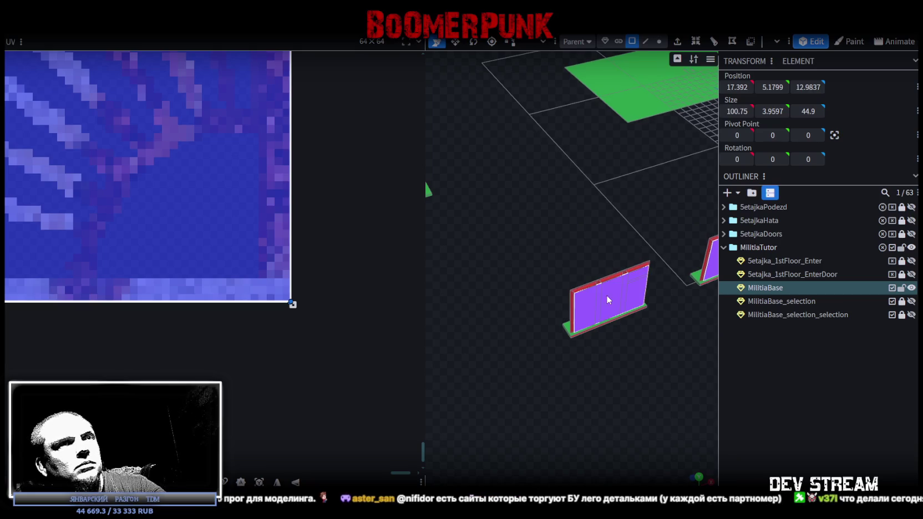
{"action": "scroll", "coordinate": [566, 392], "scroll_direction": "down", "scroll_amount": 5}
{"action": "left_click_drag", "start_coordinate": [566, 391], "coordinate": [573, 378]}
{"action": "left_click", "coordinate": [572, 236]}
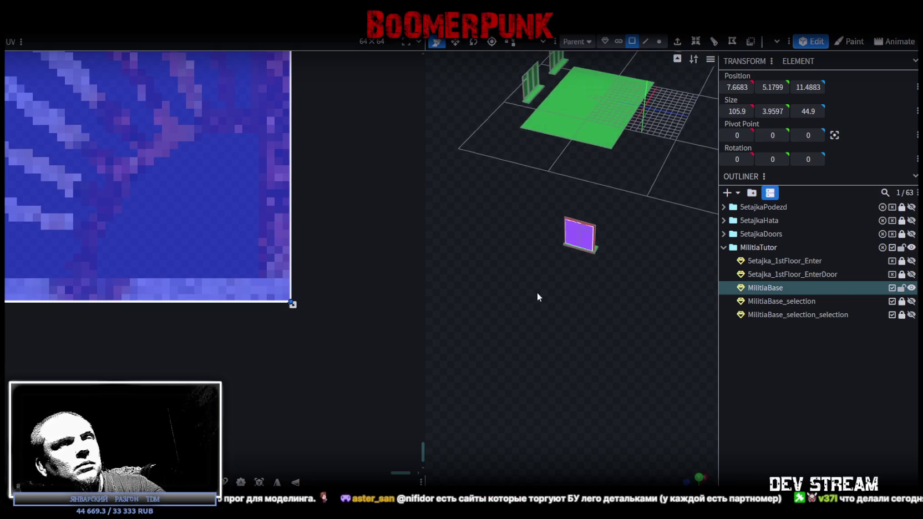
{"action": "scroll", "coordinate": [562, 295], "scroll_direction": "up", "scroll_amount": 3}
{"action": "left_click_drag", "start_coordinate": [563, 294], "coordinate": [662, 346]}
{"action": "scroll", "coordinate": [698, 239], "scroll_direction": "up", "scroll_amount": 3}
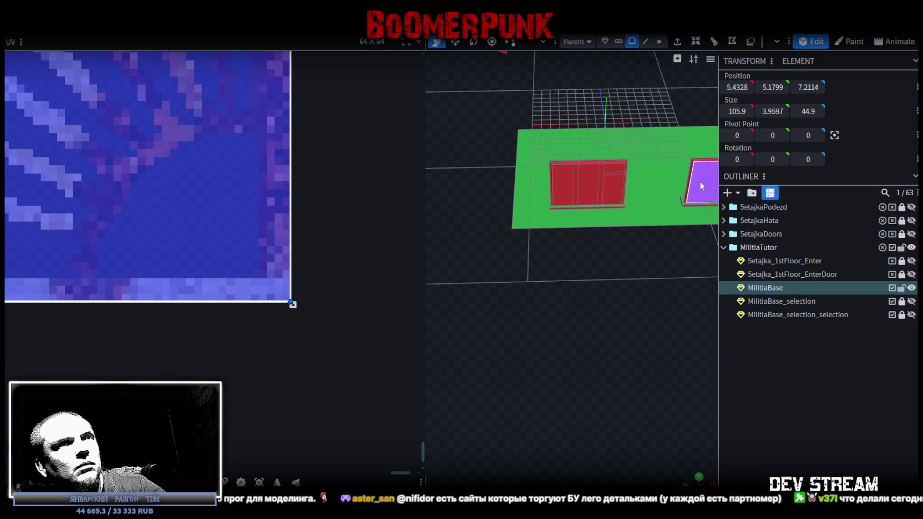
{"action": "left_click", "coordinate": [589, 189]}
{"action": "scroll", "coordinate": [552, 362], "scroll_direction": "down", "scroll_amount": 5}
{"action": "mouse_move", "coordinate": [552, 362]}
{"action": "left_mouse_down"}
{"action": "mouse_move", "coordinate": [500, 331]}
{"action": "mouse_move", "coordinate": [626, 303]}
{"action": "left_mouse_up"}
{"action": "scroll", "coordinate": [592, 309], "scroll_direction": "up", "scroll_amount": 3}
{"action": "scroll", "coordinate": [588, 250], "scroll_direction": "up", "scroll_amount": 3}
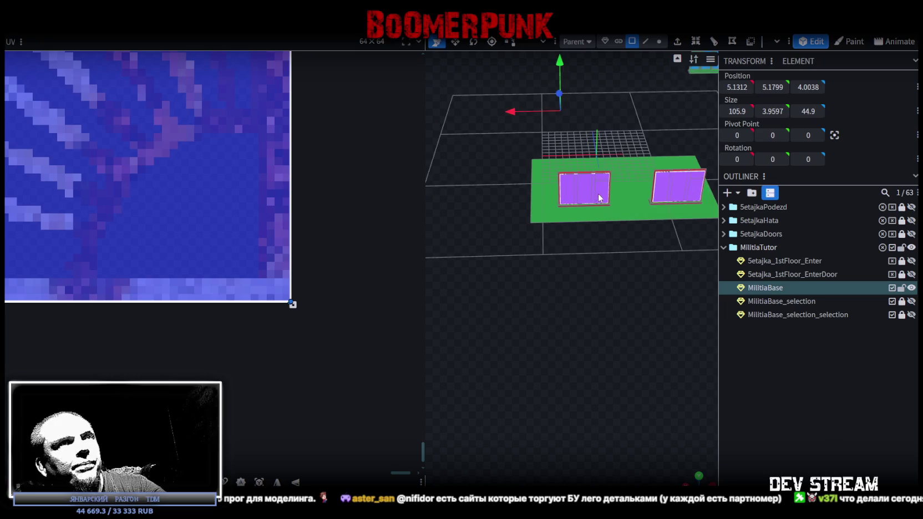
Split the selected glass faces into their own mesh and rename it MilitiaBase_Glass.
{"action": "right_click", "coordinate": [590, 191]}
{"action": "left_click", "coordinate": [620, 318]}
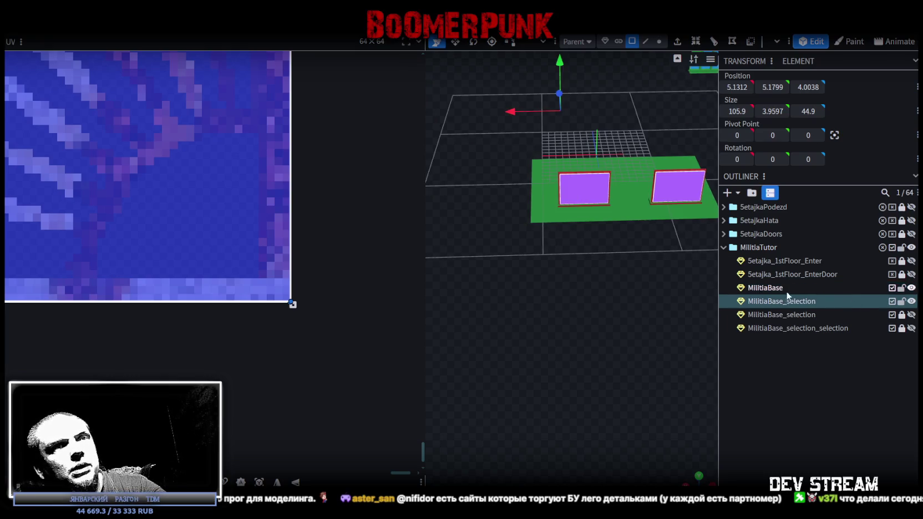
{"action": "left_click", "coordinate": [776, 302]}
{"action": "double_click", "coordinate": [775, 302]}
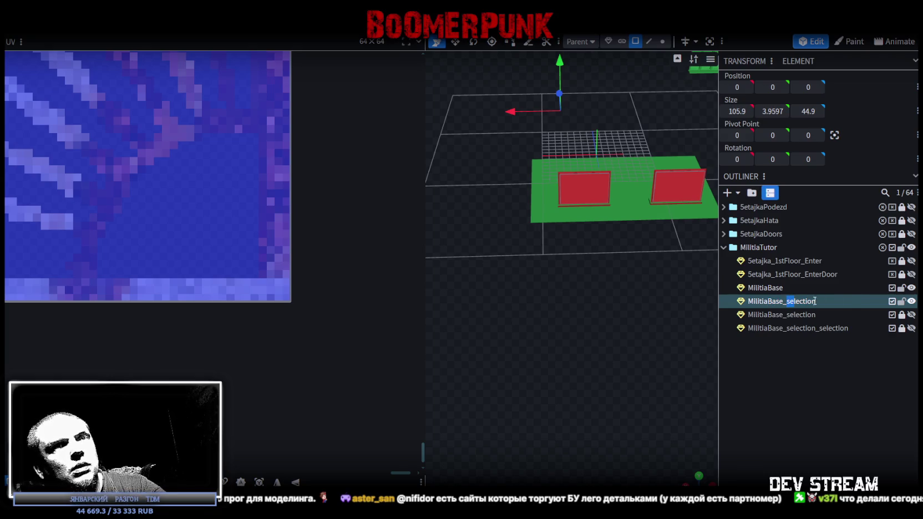
{"action": "type", "text": "Glass"}
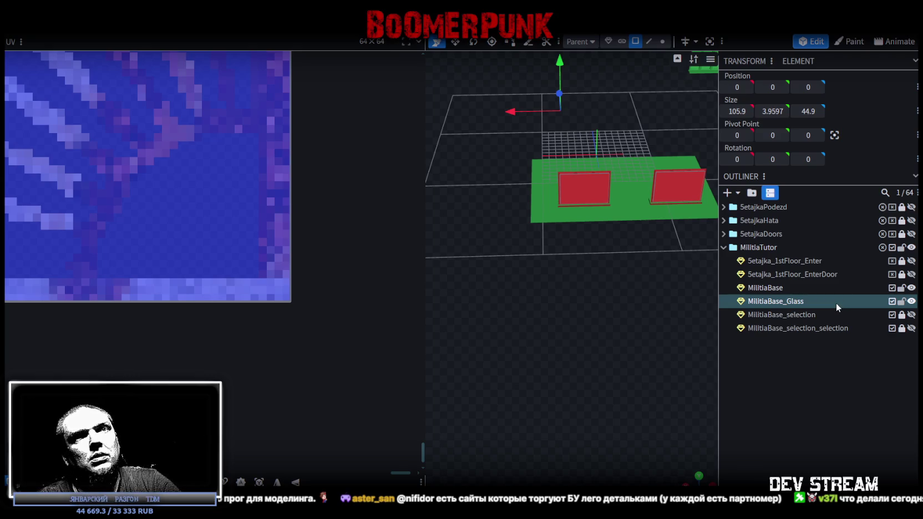
Duplicate MilitiaBase_Glass and rename the copy MilitiaBase_Fence.
{"action": "key", "text": "ctrl+d"}
{"action": "key", "text": "F2"}
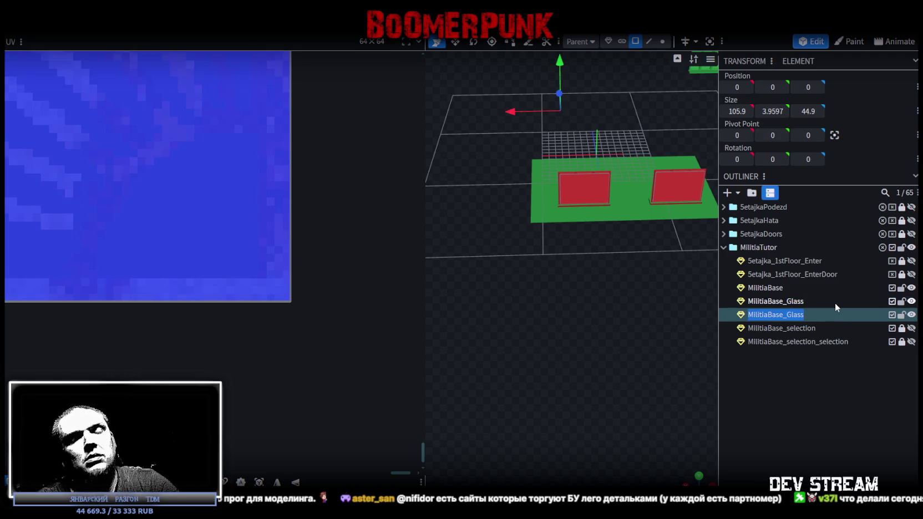
{"action": "key", "text": "BackSpace"}
{"action": "key", "text": "BackSpace"}
{"action": "key", "text": "BackSpace"}
{"action": "key", "text": "BackSpace"}
{"action": "key", "text": "BackSpace"}
{"action": "type", "text": "Fe"}
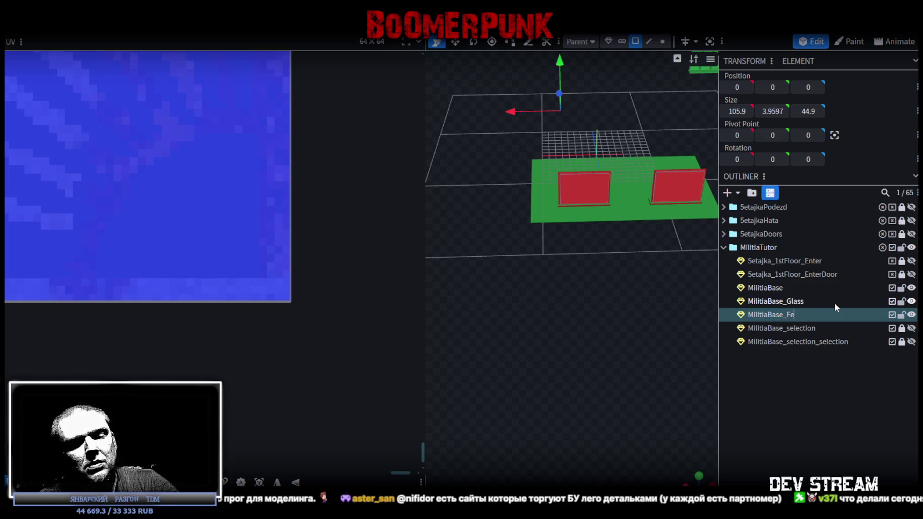
{"action": "type", "text": "nce"}
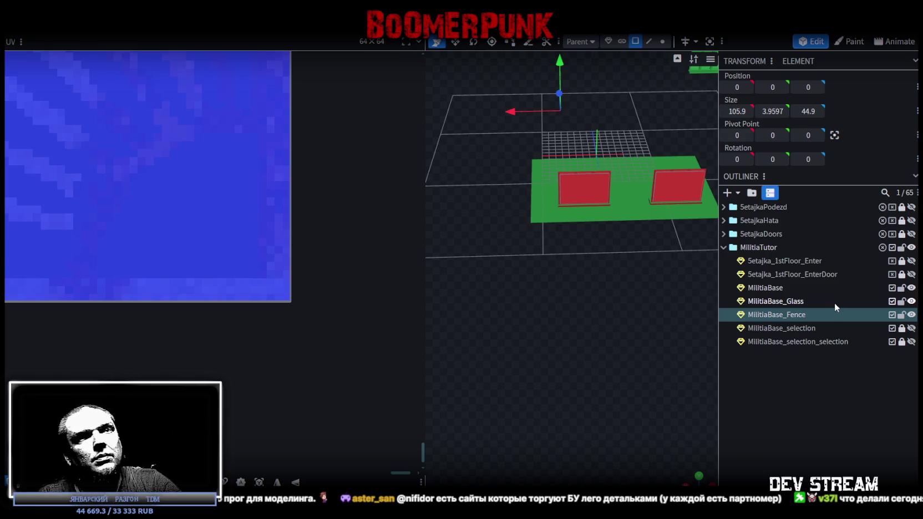
{"action": "left_click", "coordinate": [902, 314]}
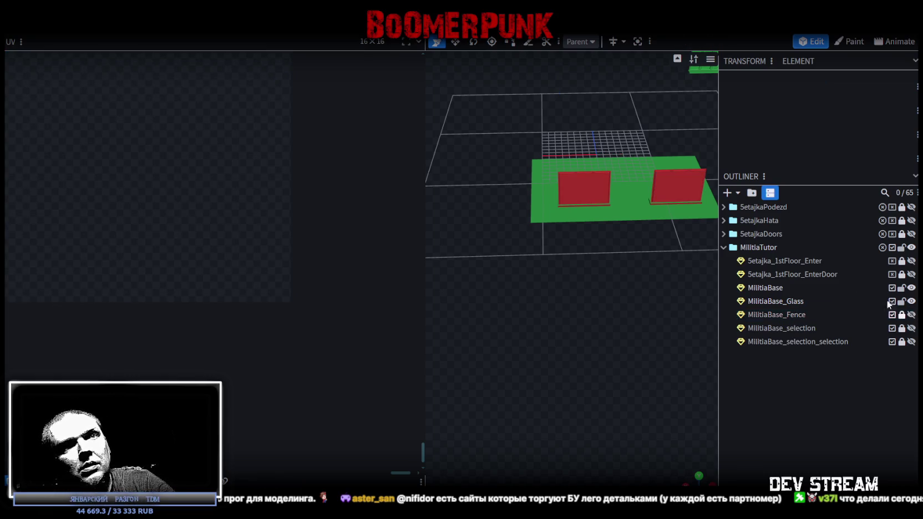
Select MilitiaBase_Glass, box-select the first glass pane and push it slightly along Z.
{"action": "left_click", "coordinate": [783, 304]}
{"action": "mouse_move", "coordinate": [678, 283]}
{"action": "left_mouse_down"}
{"action": "mouse_move", "coordinate": [586, 302]}
{"action": "mouse_move", "coordinate": [594, 322]}
{"action": "mouse_move", "coordinate": [691, 312]}
{"action": "left_mouse_up"}
{"action": "scroll", "coordinate": [691, 309], "scroll_direction": "down", "scroll_amount": 3}
{"action": "mouse_move", "coordinate": [624, 219]}
{"action": "left_mouse_down"}
{"action": "mouse_move", "coordinate": [587, 331]}
{"action": "mouse_move", "coordinate": [633, 332]}
{"action": "mouse_move", "coordinate": [628, 338]}
{"action": "mouse_move", "coordinate": [692, 229]}
{"action": "mouse_move", "coordinate": [659, 132]}
{"action": "left_mouse_up"}
{"action": "scroll", "coordinate": [620, 337], "scroll_direction": "up", "scroll_amount": 3}
{"action": "scroll", "coordinate": [621, 336], "scroll_direction": "up", "scroll_amount": 3}
{"action": "scroll", "coordinate": [651, 265], "scroll_direction": "up", "scroll_amount": 3}
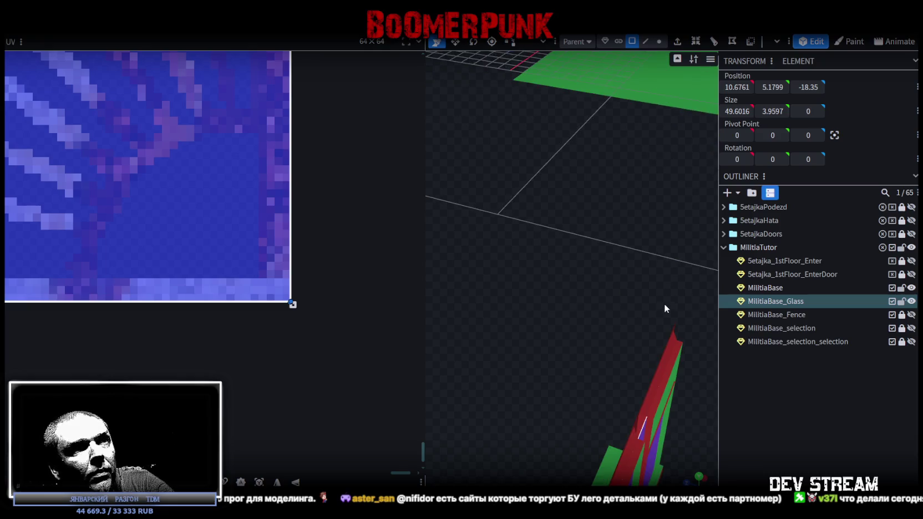
{"action": "scroll", "coordinate": [664, 305], "scroll_direction": "up", "scroll_amount": 2}
{"action": "scroll", "coordinate": [649, 278], "scroll_direction": "up", "scroll_amount": 1}
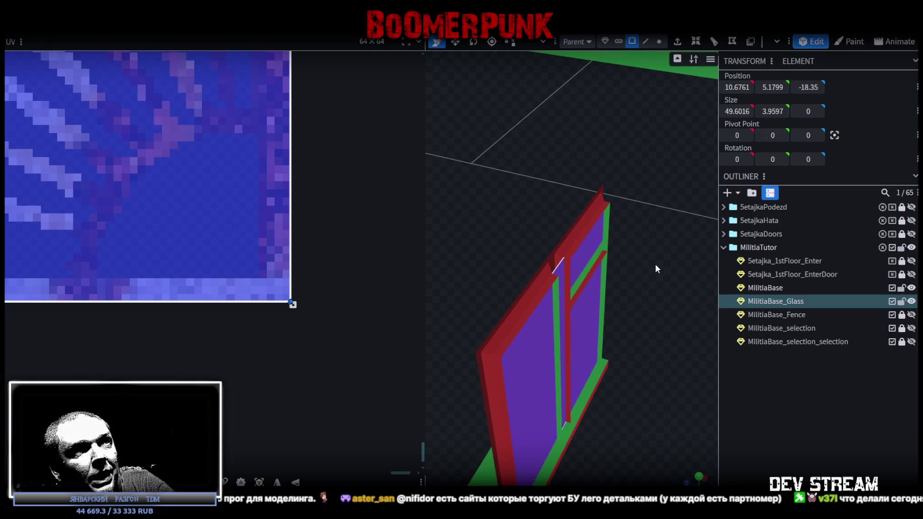
{"action": "scroll", "coordinate": [654, 265], "scroll_direction": "down", "scroll_amount": 5}
{"action": "right_click_drag", "start_coordinate": [645, 248], "coordinate": [553, 385]}
{"action": "scroll", "coordinate": [554, 386], "scroll_direction": "up", "scroll_amount": 3}
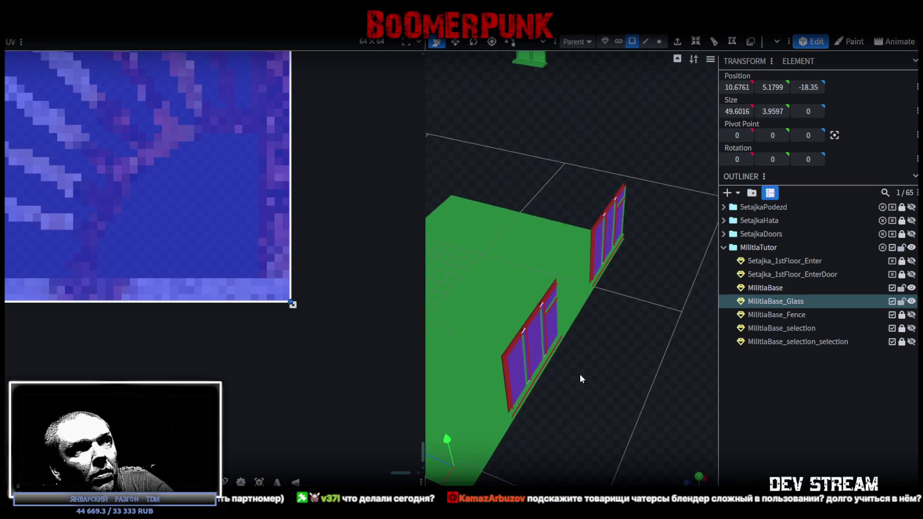
{"action": "scroll", "coordinate": [639, 291], "scroll_direction": "up", "scroll_amount": 3}
{"action": "left_click_drag", "start_coordinate": [547, 268], "coordinate": [629, 343]}
Nudge another glass pane slightly along X away from its frame.
{"action": "scroll", "coordinate": [630, 343], "scroll_direction": "down", "scroll_amount": 5}
{"action": "mouse_move", "coordinate": [568, 346]}
{"action": "left_mouse_down"}
{"action": "mouse_move", "coordinate": [547, 367]}
{"action": "mouse_move", "coordinate": [662, 345]}
{"action": "left_mouse_up"}
{"action": "left_click_drag", "start_coordinate": [562, 354], "coordinate": [606, 352]}
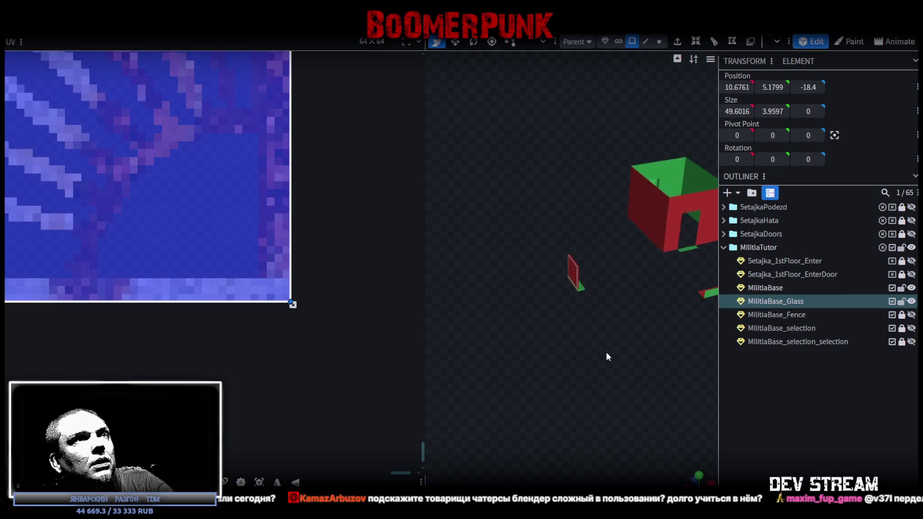
{"action": "scroll", "coordinate": [595, 317], "scroll_direction": "up", "scroll_amount": 5}
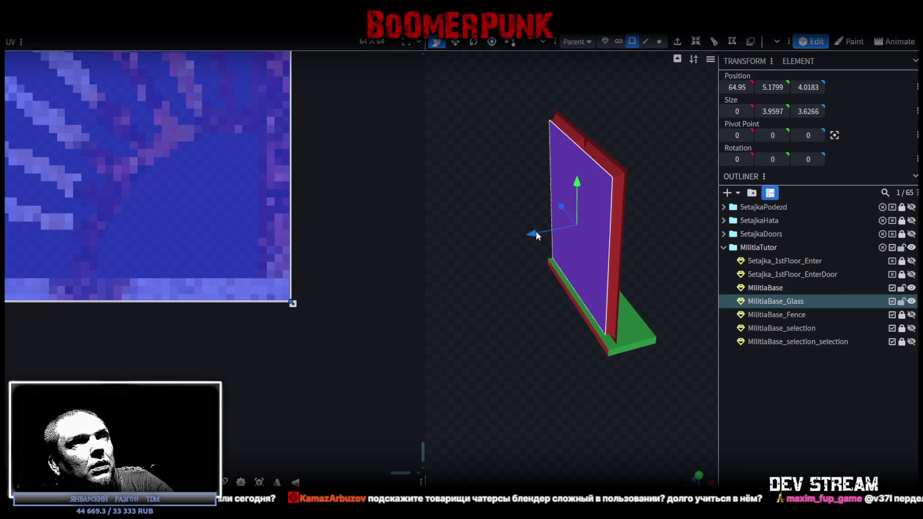
{"action": "left_click_drag", "start_coordinate": [530, 236], "coordinate": [670, 330]}
{"action": "scroll", "coordinate": [517, 231], "scroll_direction": "down", "scroll_amount": 5}
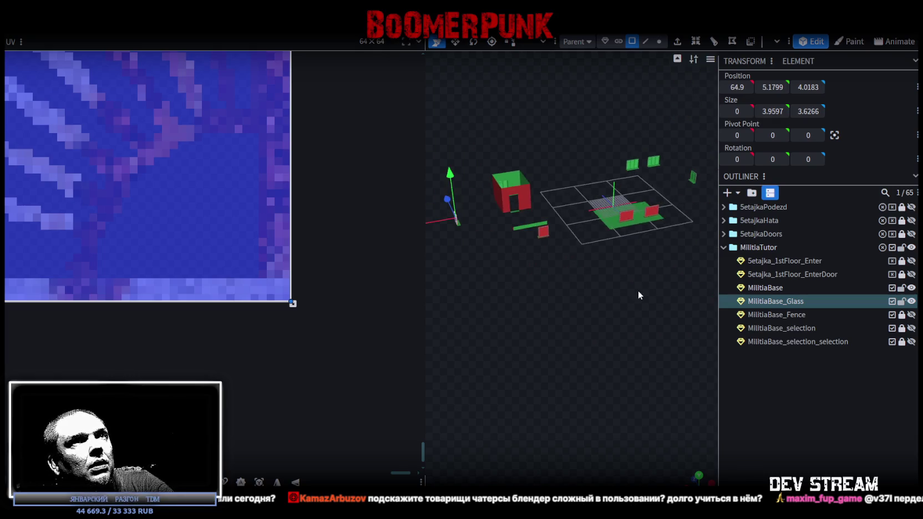
{"action": "scroll", "coordinate": [624, 219], "scroll_direction": "up", "scroll_amount": 5}
Box-select the remaining glass panes and shift them slightly along Z.
{"action": "mouse_move", "coordinate": [591, 169]}
{"action": "left_mouse_down"}
{"action": "mouse_move", "coordinate": [615, 217]}
{"action": "mouse_move", "coordinate": [549, 357]}
{"action": "mouse_move", "coordinate": [514, 127]}
{"action": "mouse_move", "coordinate": [541, 112]}
{"action": "mouse_move", "coordinate": [594, 203]}
{"action": "mouse_move", "coordinate": [647, 267]}
{"action": "left_mouse_up"}
{"action": "scroll", "coordinate": [546, 344], "scroll_direction": "up", "scroll_amount": 3}
{"action": "scroll", "coordinate": [595, 203], "scroll_direction": "up", "scroll_amount": 3}
{"action": "scroll", "coordinate": [641, 244], "scroll_direction": "down", "scroll_amount": 5}
{"action": "mouse_move", "coordinate": [615, 121]}
{"action": "left_mouse_down"}
{"action": "mouse_move", "coordinate": [569, 344]}
{"action": "mouse_move", "coordinate": [602, 319]}
{"action": "left_mouse_up"}
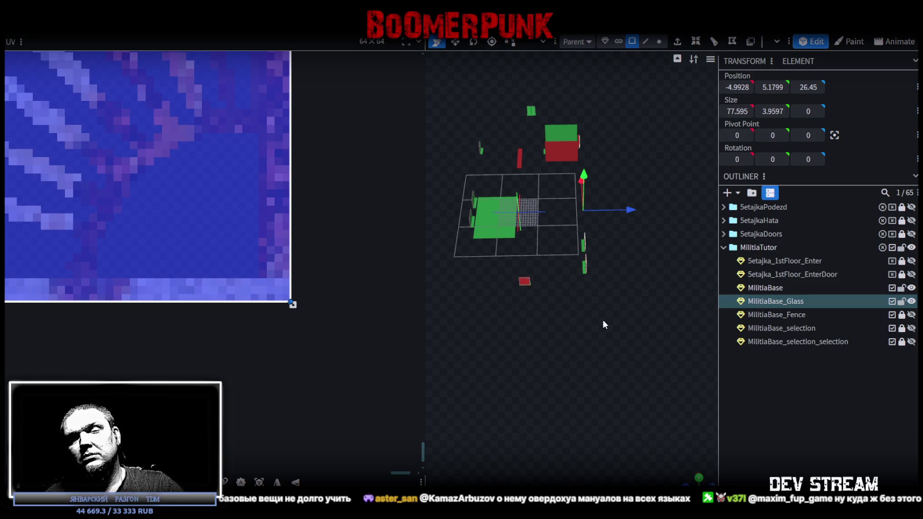
{"action": "mouse_move", "coordinate": [602, 319]}
{"action": "left_mouse_down"}
{"action": "mouse_move", "coordinate": [603, 308]}
{"action": "mouse_move", "coordinate": [623, 319]}
{"action": "mouse_move", "coordinate": [611, 320]}
{"action": "mouse_move", "coordinate": [652, 292]}
{"action": "mouse_move", "coordinate": [623, 332]}
{"action": "mouse_move", "coordinate": [651, 312]}
{"action": "mouse_move", "coordinate": [637, 311]}
{"action": "mouse_move", "coordinate": [642, 339]}
{"action": "mouse_move", "coordinate": [622, 198]}
{"action": "left_mouse_up"}
{"action": "mouse_move", "coordinate": [638, 163]}
{"action": "left_mouse_down"}
{"action": "mouse_move", "coordinate": [637, 244]}
{"action": "mouse_move", "coordinate": [592, 241]}
{"action": "mouse_move", "coordinate": [520, 309]}
{"action": "mouse_move", "coordinate": [721, 306]}
{"action": "mouse_move", "coordinate": [607, 314]}
{"action": "left_mouse_up"}
Select every glass pane of MilitiaBase_Glass and bring up its context menu for texturing.
{"action": "scroll", "coordinate": [613, 310], "scroll_direction": "down", "scroll_amount": 1}
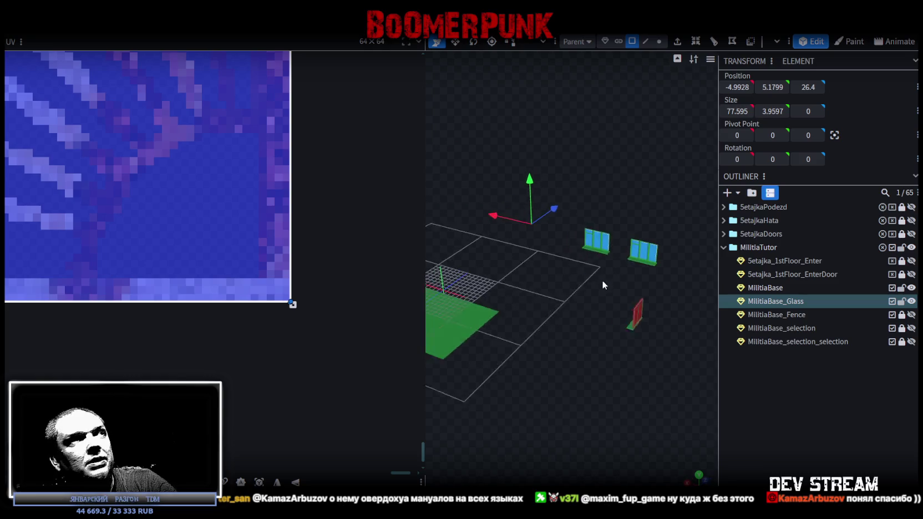
{"action": "scroll", "coordinate": [606, 280], "scroll_direction": "down", "scroll_amount": 2}
{"action": "scroll", "coordinate": [611, 294], "scroll_direction": "down", "scroll_amount": 2}
{"action": "key", "text": "ctrl+a"}
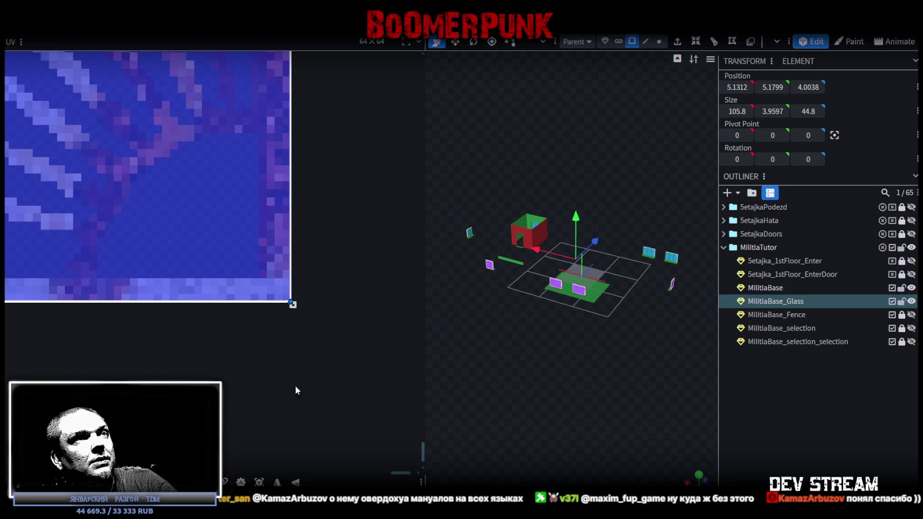
{"action": "scroll", "coordinate": [156, 271], "scroll_direction": "down", "scroll_amount": 2}
{"action": "scroll", "coordinate": [139, 275], "scroll_direction": "down", "scroll_amount": 2}
{"action": "scroll", "coordinate": [121, 277], "scroll_direction": "down", "scroll_amount": 2}
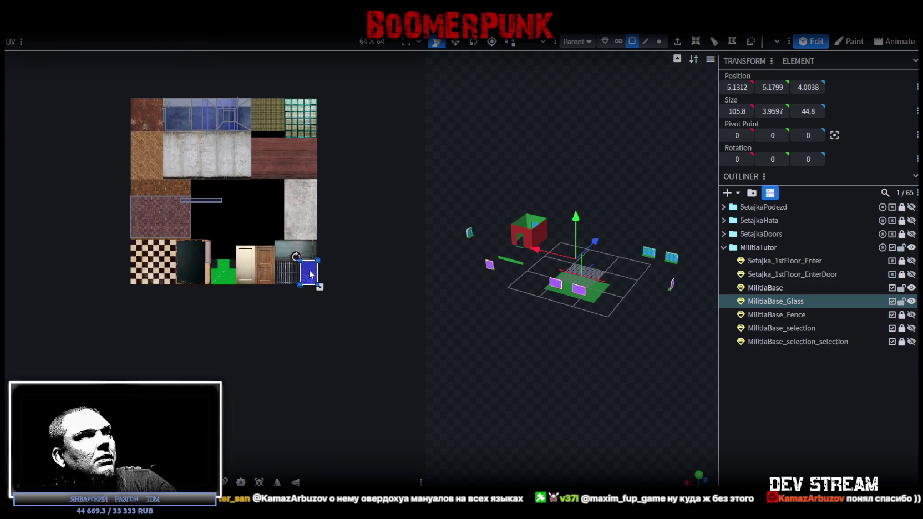
{"action": "right_click", "coordinate": [777, 289]}
{"action": "mouse_move", "coordinate": [795, 450]}
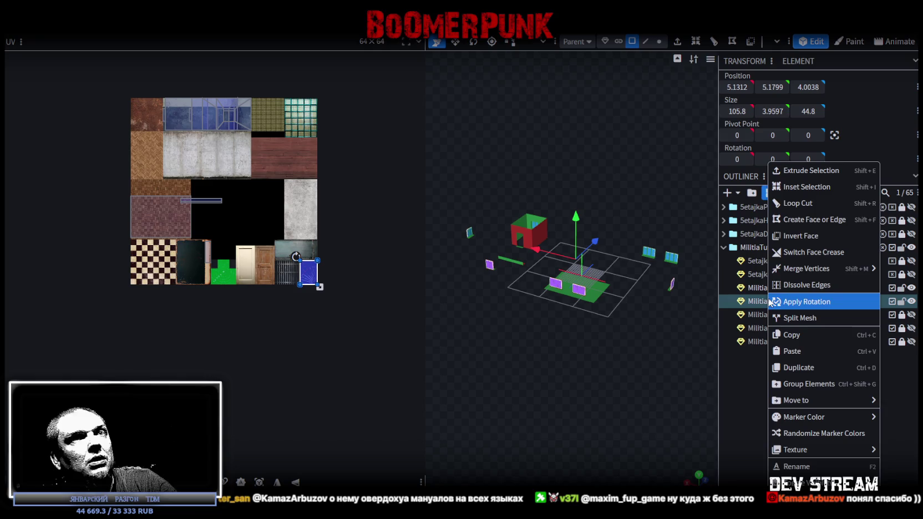
Assign the other texture atlas to the glass and move its UV onto the grey tile.
{"action": "left_click", "coordinate": [734, 467]}
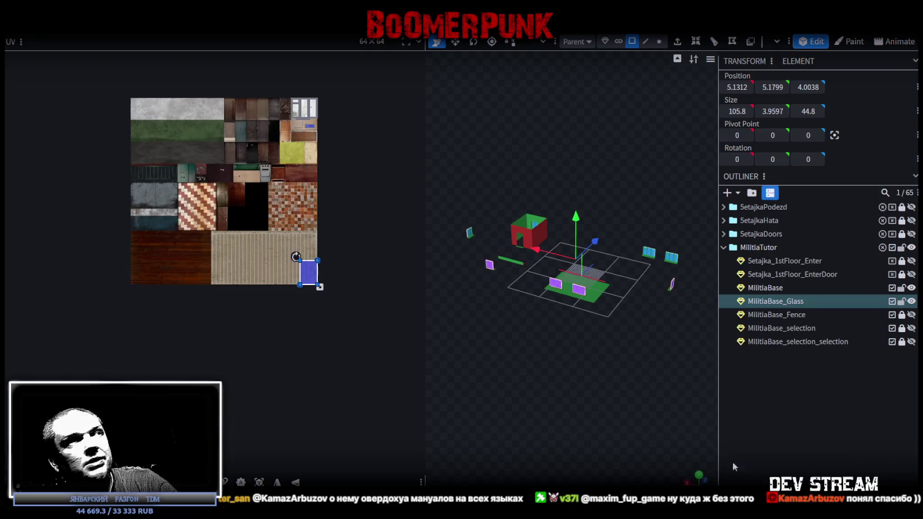
{"action": "left_click_drag", "start_coordinate": [318, 259], "coordinate": [165, 187]}
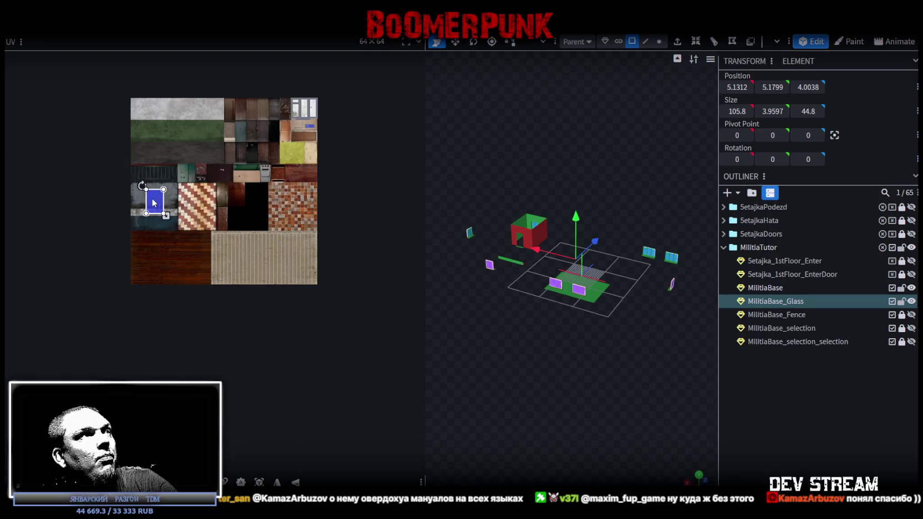
{"action": "scroll", "coordinate": [161, 185], "scroll_direction": "up", "scroll_amount": 3}
{"action": "scroll", "coordinate": [157, 185], "scroll_direction": "up", "scroll_amount": 5}
{"action": "middle_click_drag", "start_coordinate": [157, 185], "coordinate": [294, 196]}
{"action": "scroll", "coordinate": [294, 195], "scroll_direction": "up", "scroll_amount": 1}
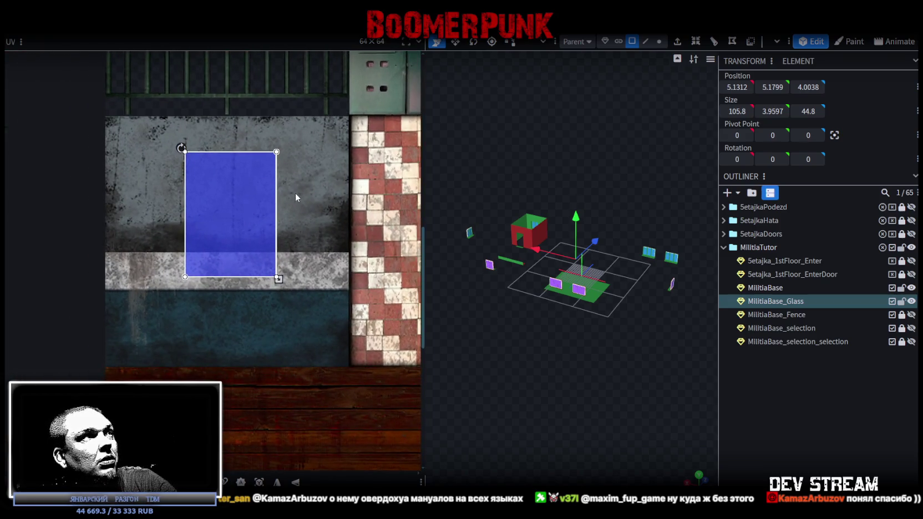
Rotate the glass UV to landscape, align it to the tile's top-left and enlarge it over the tile.
{"action": "right_click", "coordinate": [276, 480]}
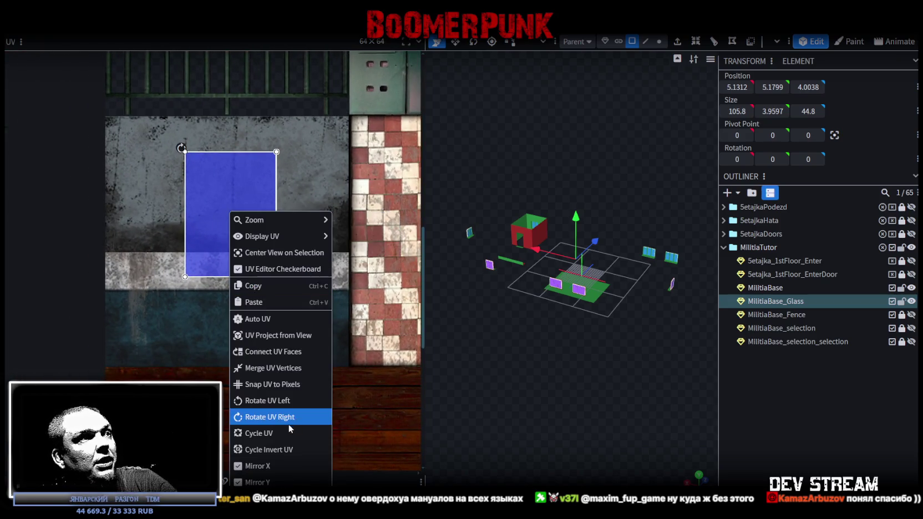
{"action": "left_click", "coordinate": [272, 418]}
{"action": "left_click_drag", "start_coordinate": [182, 183], "coordinate": [88, 101]}
{"action": "scroll", "coordinate": [89, 101], "scroll_direction": "up", "scroll_amount": 3}
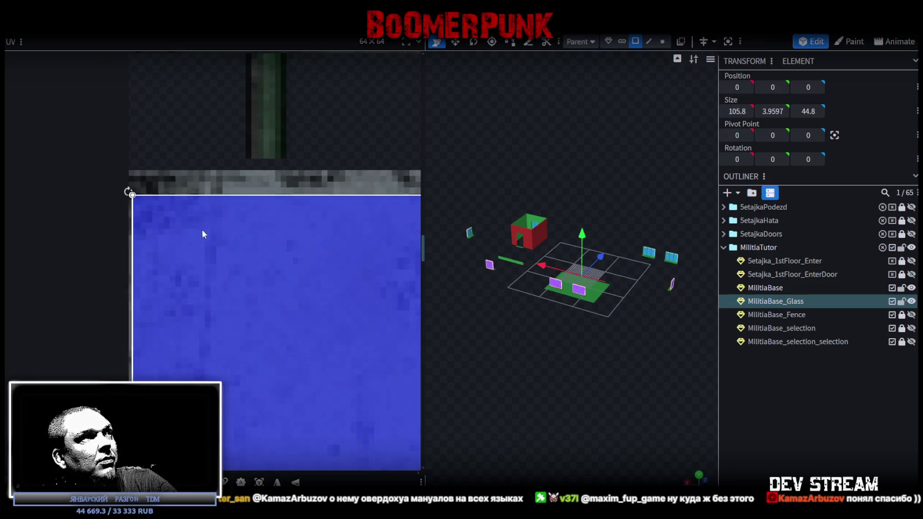
{"action": "scroll", "coordinate": [226, 279], "scroll_direction": "down", "scroll_amount": 2}
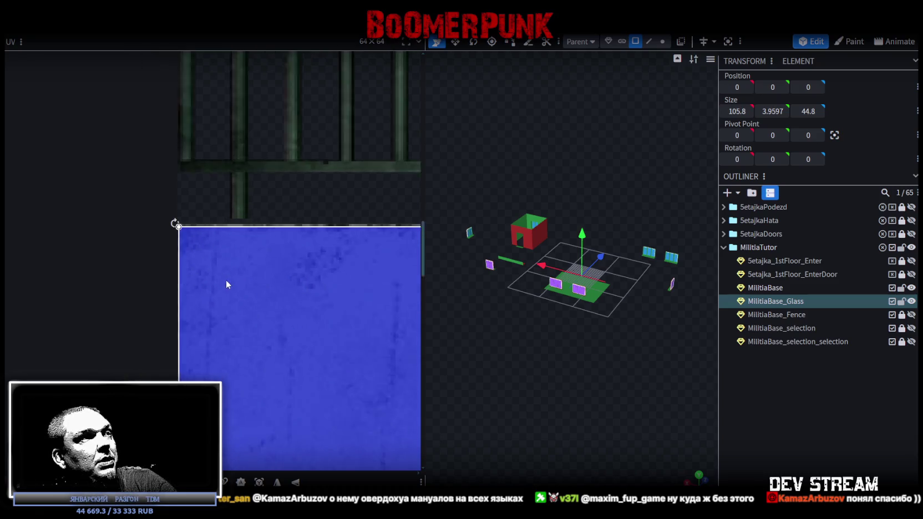
{"action": "scroll", "coordinate": [202, 214], "scroll_direction": "down", "scroll_amount": 1}
{"action": "scroll", "coordinate": [235, 240], "scroll_direction": "down", "scroll_amount": 1}
{"action": "left_click_drag", "start_coordinate": [209, 237], "coordinate": [295, 275]}
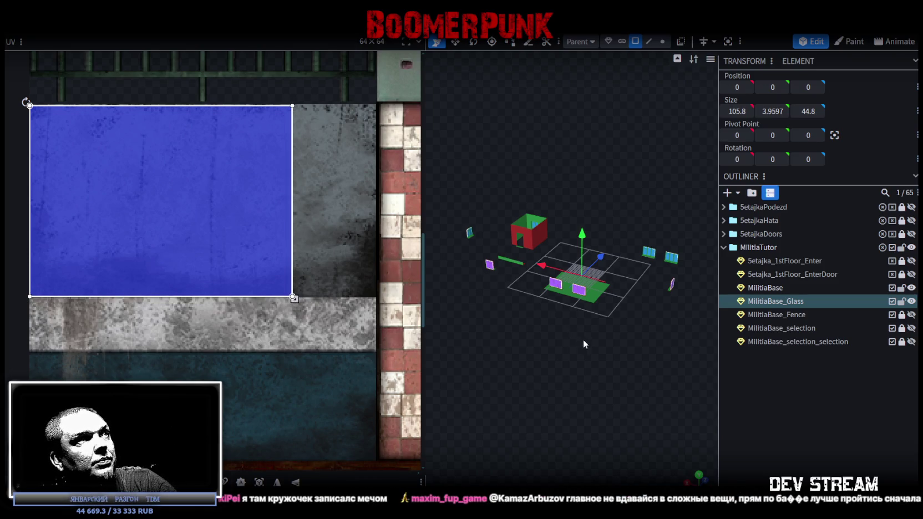
{"action": "scroll", "coordinate": [661, 373], "scroll_direction": "up", "scroll_amount": 1}
{"action": "scroll", "coordinate": [619, 372], "scroll_direction": "up", "scroll_amount": 2}
{"action": "left_click", "coordinate": [589, 307]}
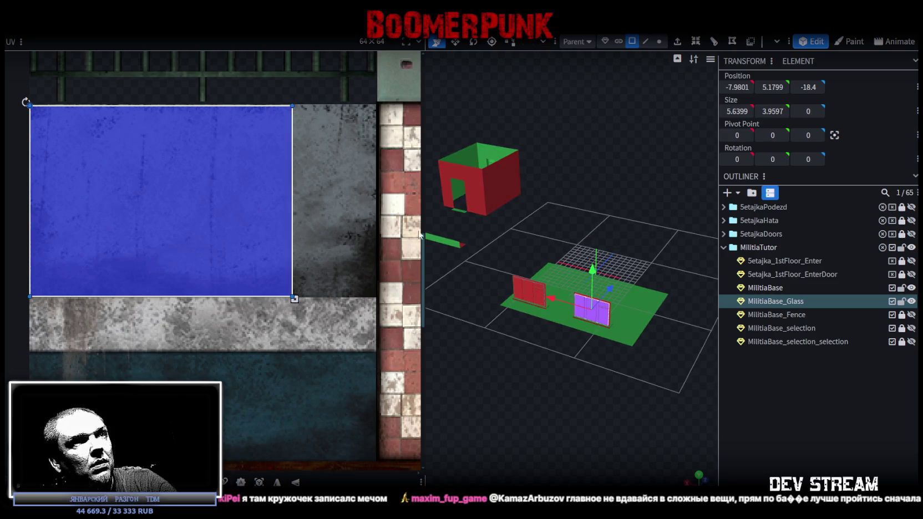
Slide the selected glass face's UV box right onto the blue glass region.
{"action": "left_click_drag", "start_coordinate": [231, 198], "coordinate": [250, 198]}
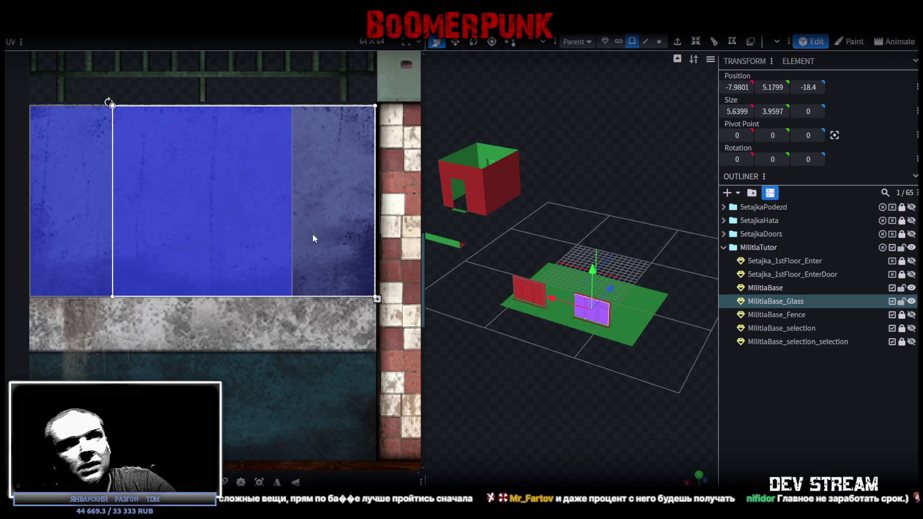
{"action": "scroll", "coordinate": [312, 237], "scroll_direction": "down", "scroll_amount": 3}
{"action": "mouse_move", "coordinate": [572, 377]}
{"action": "left_mouse_down"}
{"action": "mouse_move", "coordinate": [624, 388]}
{"action": "mouse_move", "coordinate": [614, 321]}
{"action": "left_mouse_up"}
{"action": "mouse_move", "coordinate": [536, 339]}
{"action": "left_mouse_down"}
{"action": "mouse_move", "coordinate": [582, 382]}
{"action": "mouse_move", "coordinate": [502, 391]}
{"action": "left_mouse_up"}
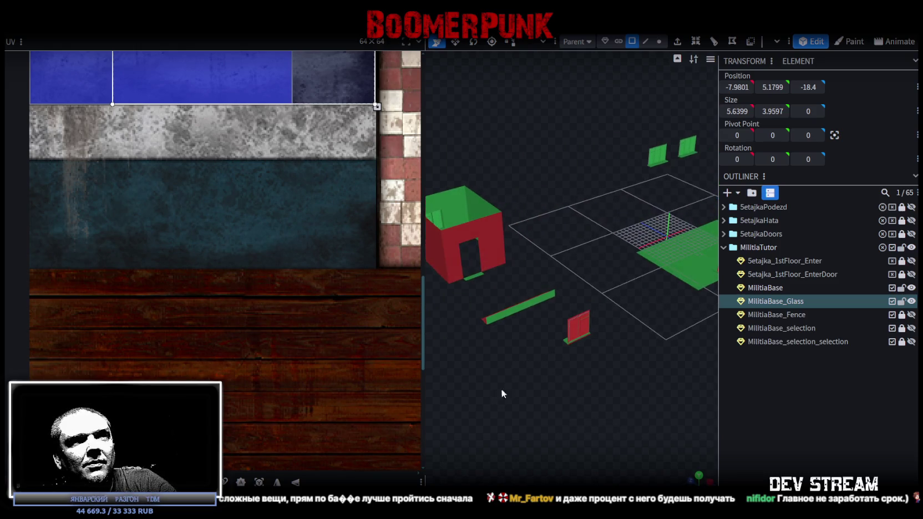
Move the small red glass pane's UV area right over the blue glass tile.
{"action": "left_click", "coordinate": [589, 325]}
{"action": "scroll", "coordinate": [254, 309], "scroll_direction": "down", "scroll_amount": 2}
{"action": "mouse_move", "coordinate": [230, 242]}
{"action": "left_mouse_down"}
{"action": "mouse_move", "coordinate": [267, 242]}
{"action": "mouse_move", "coordinate": [261, 226]}
{"action": "left_mouse_up"}
{"action": "scroll", "coordinate": [297, 181], "scroll_direction": "up", "scroll_amount": 5}
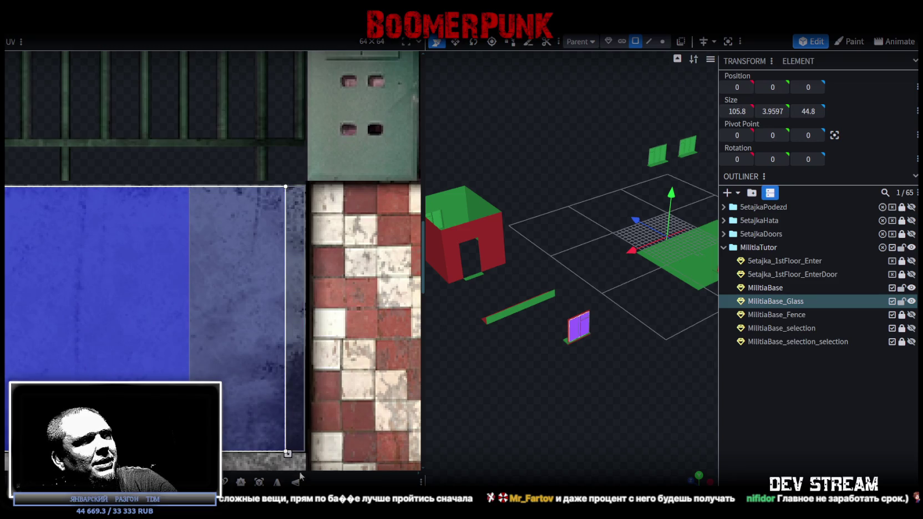
Shift the house-wall window face's UV area right onto the blue glass.
{"action": "mouse_move", "coordinate": [579, 333]}
{"action": "left_mouse_down"}
{"action": "mouse_move", "coordinate": [595, 350]}
{"action": "mouse_move", "coordinate": [627, 348]}
{"action": "left_mouse_up"}
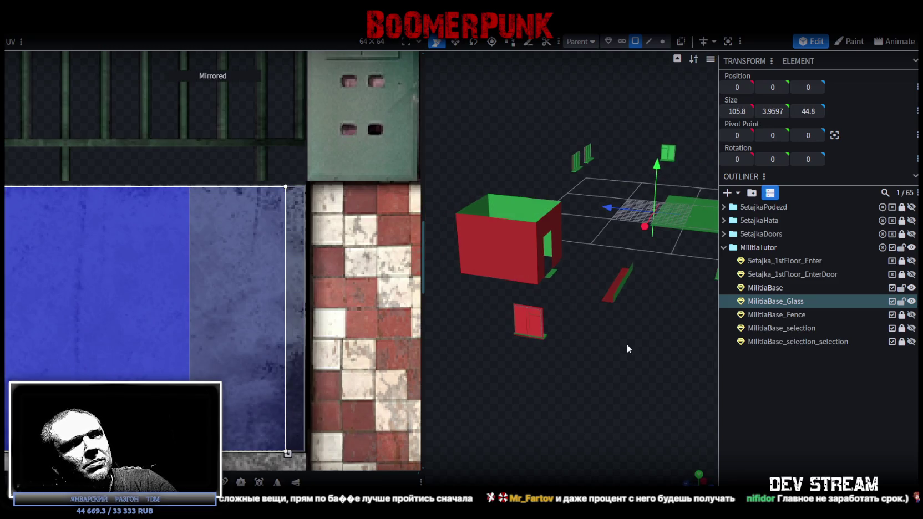
{"action": "left_click", "coordinate": [528, 327]}
{"action": "left_click_drag", "start_coordinate": [472, 350], "coordinate": [551, 369]}
{"action": "scroll", "coordinate": [573, 355], "scroll_direction": "up", "scroll_amount": 3}
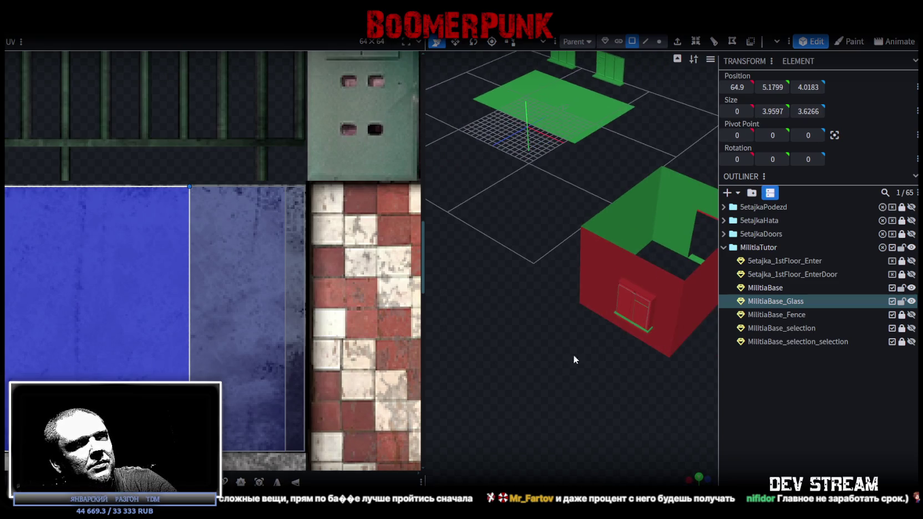
{"action": "left_click", "coordinate": [624, 307]}
{"action": "scroll", "coordinate": [98, 312], "scroll_direction": "down", "scroll_amount": 2}
{"action": "scroll", "coordinate": [164, 316], "scroll_direction": "up", "scroll_amount": 1}
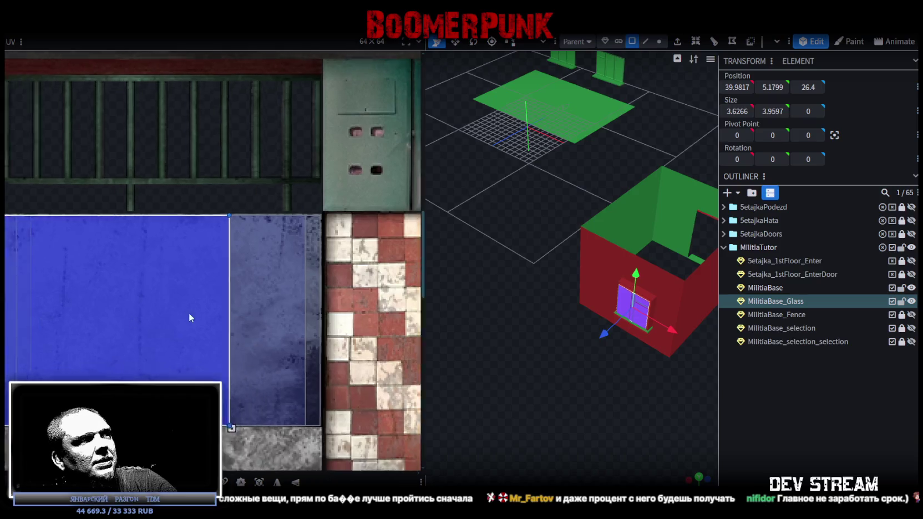
{"action": "scroll", "coordinate": [244, 285], "scroll_direction": "up", "scroll_amount": 2}
{"action": "scroll", "coordinate": [174, 265], "scroll_direction": "up", "scroll_amount": 1}
{"action": "mouse_move", "coordinate": [173, 266]}
{"action": "left_mouse_down"}
{"action": "mouse_move", "coordinate": [245, 266]}
{"action": "mouse_move", "coordinate": [232, 265]}
{"action": "left_mouse_up"}
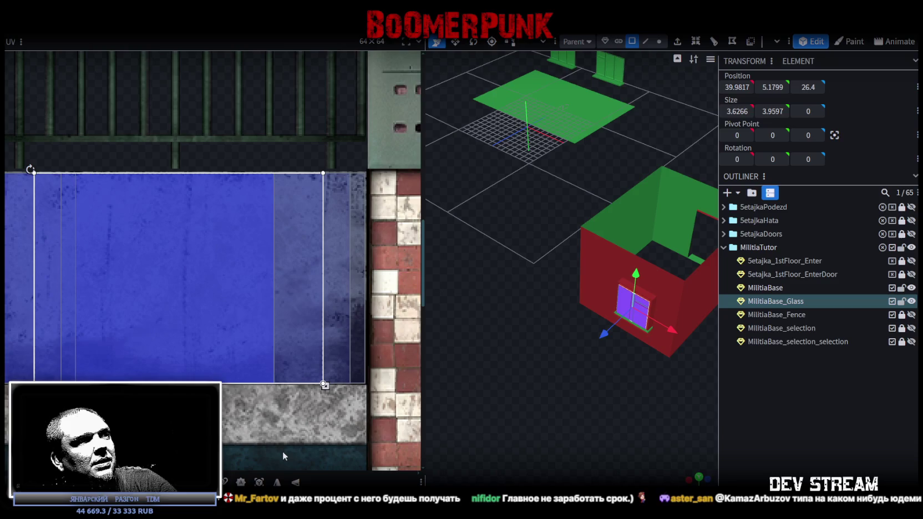
Place the left glass wall face's UV box over the blue glass, nudged slightly left.
{"action": "mouse_move", "coordinate": [498, 372]}
{"action": "left_mouse_down"}
{"action": "mouse_move", "coordinate": [690, 341]}
{"action": "mouse_move", "coordinate": [663, 339]}
{"action": "left_mouse_up"}
{"action": "scroll", "coordinate": [602, 369], "scroll_direction": "down", "scroll_amount": 3}
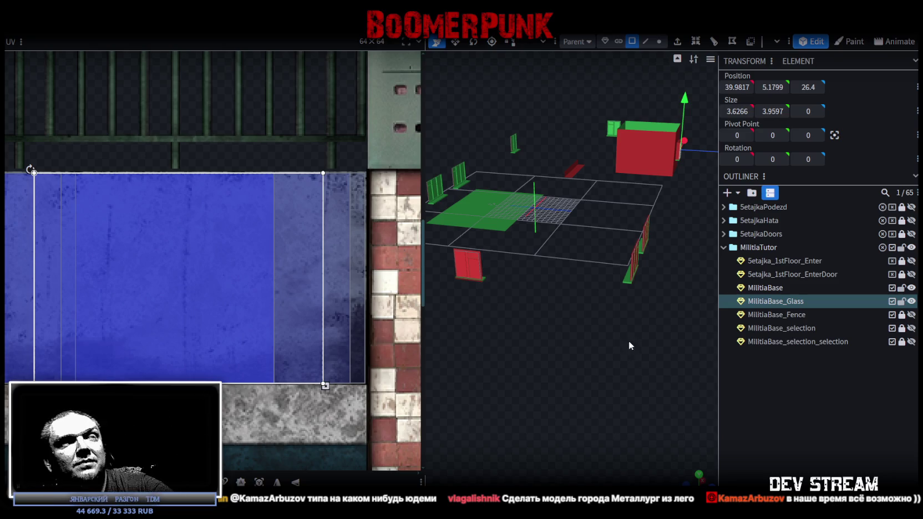
{"action": "left_click_drag", "start_coordinate": [629, 342], "coordinate": [596, 341]}
{"action": "scroll", "coordinate": [610, 306], "scroll_direction": "up", "scroll_amount": 3}
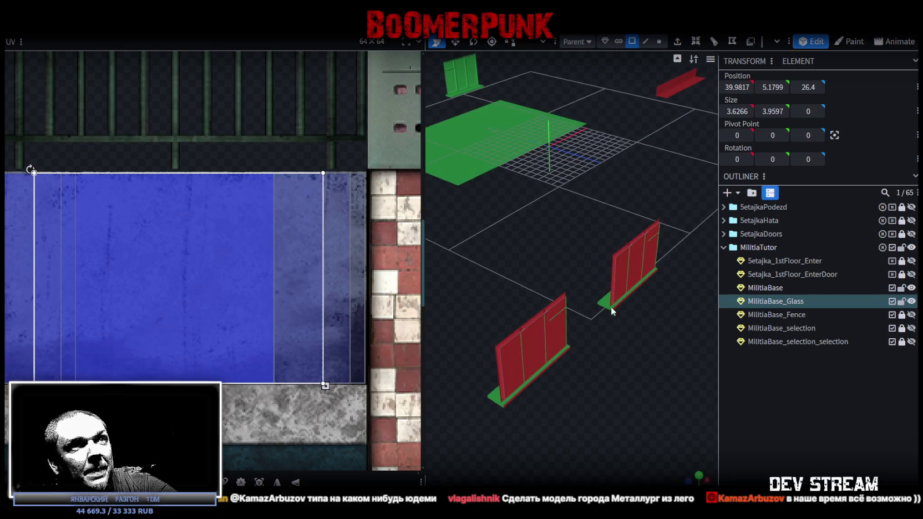
{"action": "left_click", "coordinate": [624, 266]}
{"action": "left_click", "coordinate": [536, 339], "text": "shift"}
{"action": "scroll", "coordinate": [255, 286], "scroll_direction": "down", "scroll_amount": 2}
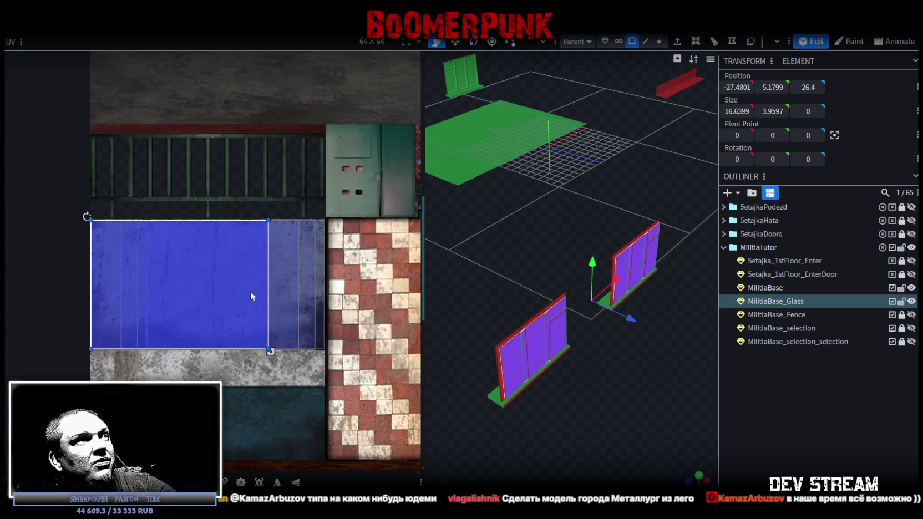
{"action": "scroll", "coordinate": [256, 313], "scroll_direction": "up", "scroll_amount": 2}
{"action": "left_click", "coordinate": [536, 337]}
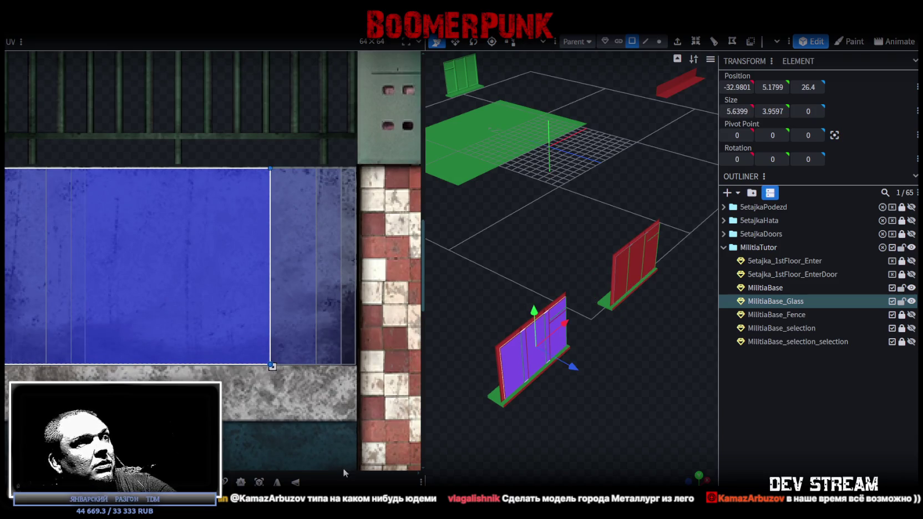
{"action": "left_click_drag", "start_coordinate": [279, 328], "coordinate": [333, 300]}
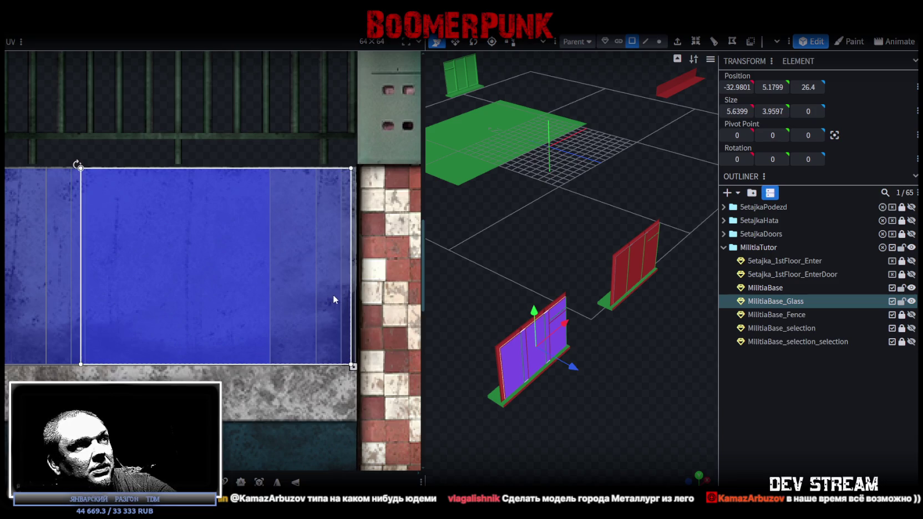
{"action": "left_click_drag", "start_coordinate": [333, 298], "coordinate": [331, 295]}
Mirror the red pane face's UV onto the glass tile, align all glass faces, and lock MilitiaBase_Glass.
{"action": "mouse_move", "coordinate": [686, 436]}
{"action": "left_mouse_down"}
{"action": "mouse_move", "coordinate": [468, 383]}
{"action": "mouse_move", "coordinate": [548, 381]}
{"action": "mouse_move", "coordinate": [541, 383]}
{"action": "left_mouse_up"}
{"action": "left_click", "coordinate": [582, 295]}
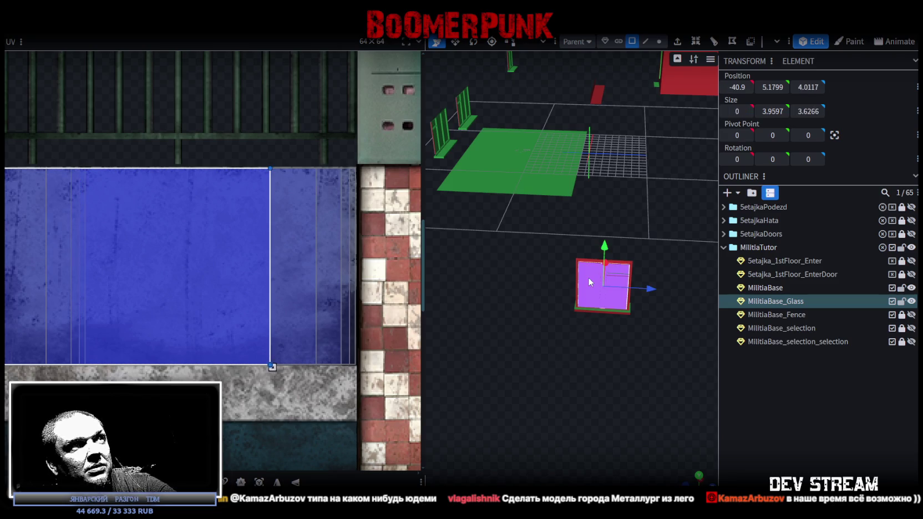
{"action": "scroll", "coordinate": [170, 324], "scroll_direction": "down", "scroll_amount": 2}
{"action": "scroll", "coordinate": [164, 317], "scroll_direction": "up", "scroll_amount": 1}
{"action": "scroll", "coordinate": [164, 317], "scroll_direction": "up", "scroll_amount": 1}
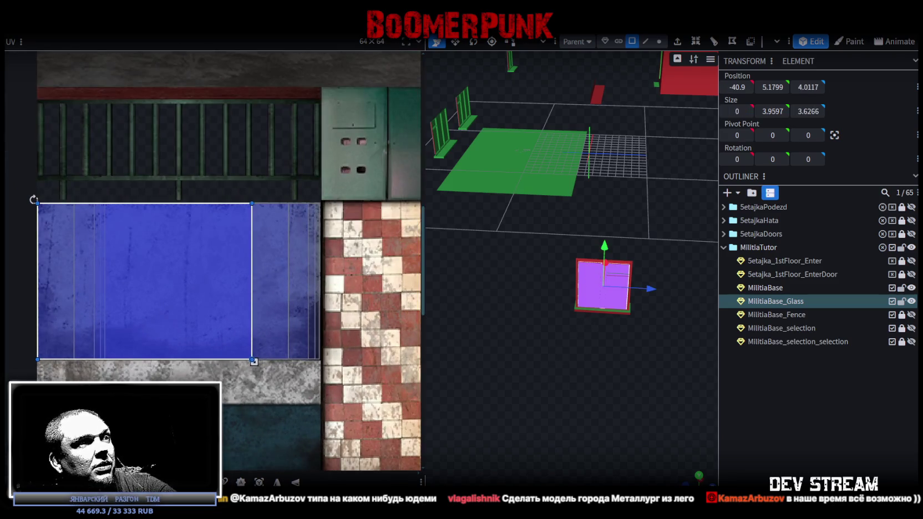
{"action": "left_click", "coordinate": [278, 482]}
{"action": "left_click_drag", "start_coordinate": [211, 348], "coordinate": [254, 347]}
{"action": "left_click", "coordinate": [253, 346]}
{"action": "scroll", "coordinate": [230, 330], "scroll_direction": "up", "scroll_amount": 2}
{"action": "left_click_drag", "start_coordinate": [209, 336], "coordinate": [206, 336]}
{"action": "mouse_move", "coordinate": [580, 348]}
{"action": "left_mouse_down"}
{"action": "mouse_move", "coordinate": [557, 302]}
{"action": "mouse_move", "coordinate": [599, 310]}
{"action": "mouse_move", "coordinate": [763, 300]}
{"action": "left_mouse_up"}
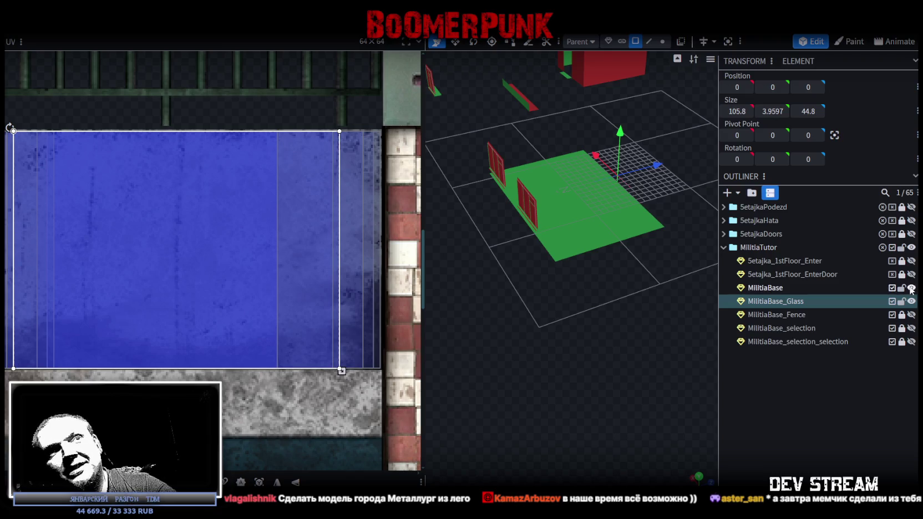
{"action": "left_click", "coordinate": [903, 301]}
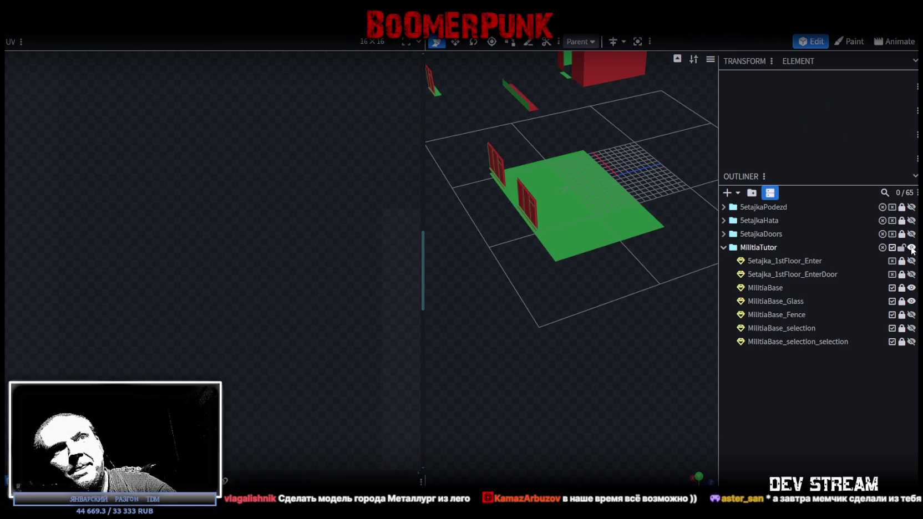
Unhide all MilitiaTutor children and orbit around the full building.
{"action": "left_click", "coordinate": [912, 247]}
{"action": "scroll", "coordinate": [522, 286], "scroll_direction": "down", "scroll_amount": 3}
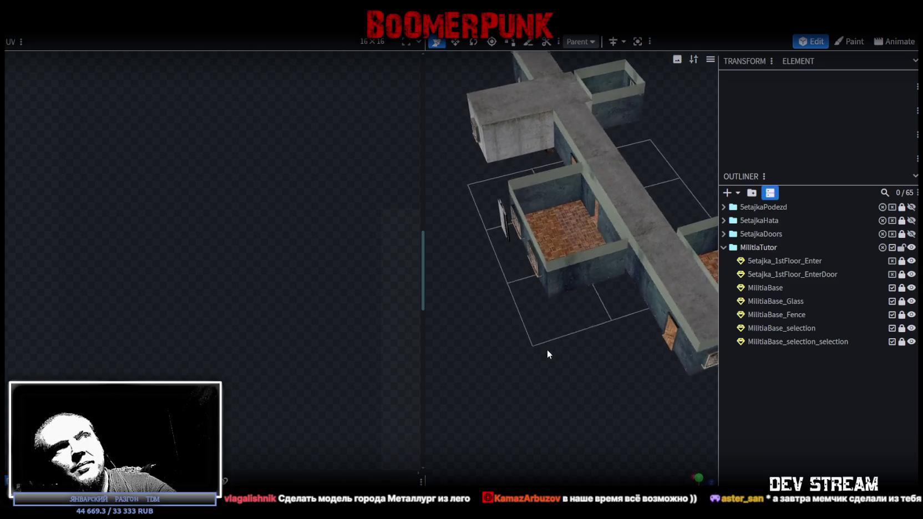
{"action": "scroll", "coordinate": [622, 338], "scroll_direction": "up", "scroll_amount": 3}
{"action": "scroll", "coordinate": [584, 335], "scroll_direction": "up", "scroll_amount": 2}
{"action": "mouse_move", "coordinate": [584, 335]}
{"action": "left_mouse_down"}
{"action": "mouse_move", "coordinate": [548, 328]}
{"action": "mouse_move", "coordinate": [602, 329]}
{"action": "mouse_move", "coordinate": [508, 343]}
{"action": "mouse_move", "coordinate": [473, 338]}
{"action": "mouse_move", "coordinate": [480, 336]}
{"action": "left_mouse_up"}
{"action": "scroll", "coordinate": [527, 349], "scroll_direction": "down", "scroll_amount": 3}
{"action": "mouse_move", "coordinate": [587, 304]}
{"action": "left_mouse_down"}
{"action": "mouse_move", "coordinate": [599, 385]}
{"action": "mouse_move", "coordinate": [530, 375]}
{"action": "mouse_move", "coordinate": [546, 358]}
{"action": "mouse_move", "coordinate": [593, 381]}
{"action": "mouse_move", "coordinate": [528, 319]}
{"action": "mouse_move", "coordinate": [575, 332]}
{"action": "mouse_move", "coordinate": [539, 55]}
{"action": "left_mouse_up"}
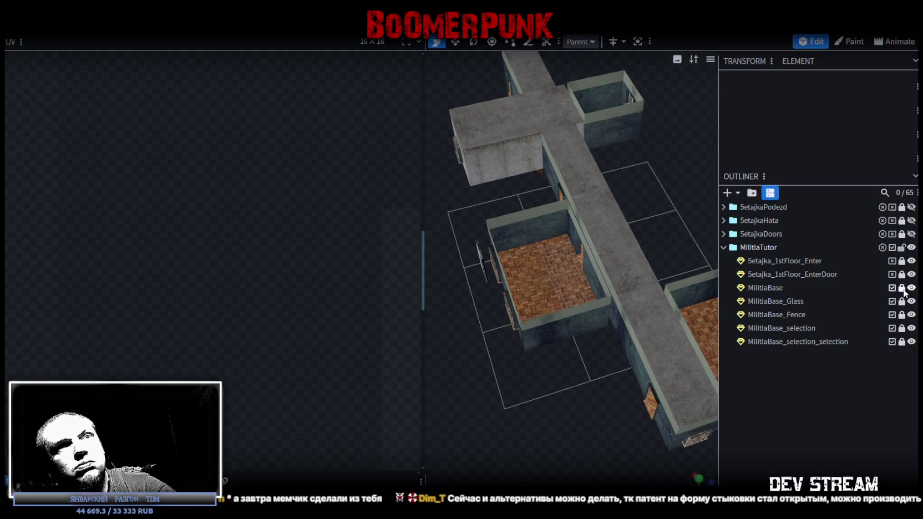
Lock MilitiaBase and toggle MilitiaBase_selection and MilitiaBase_selection_selection visibility to check them.
{"action": "left_click", "coordinate": [784, 284]}
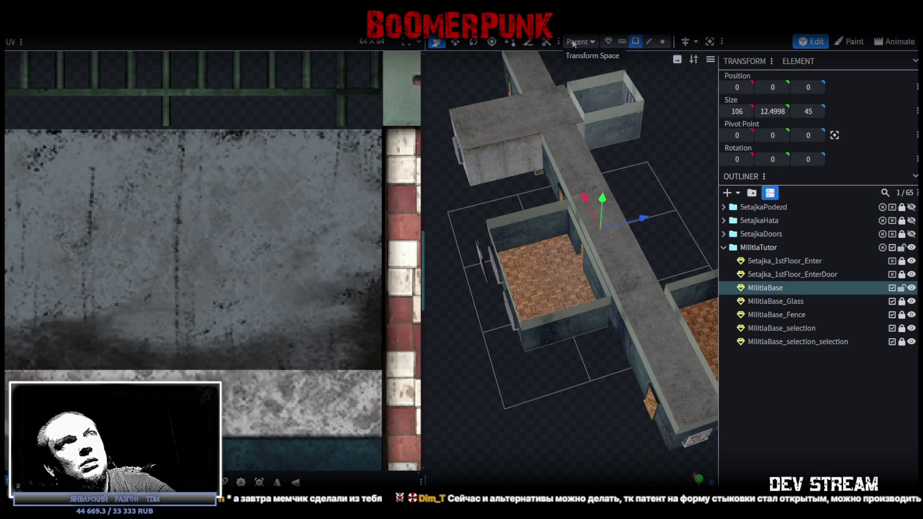
{"action": "left_click", "coordinate": [649, 43]}
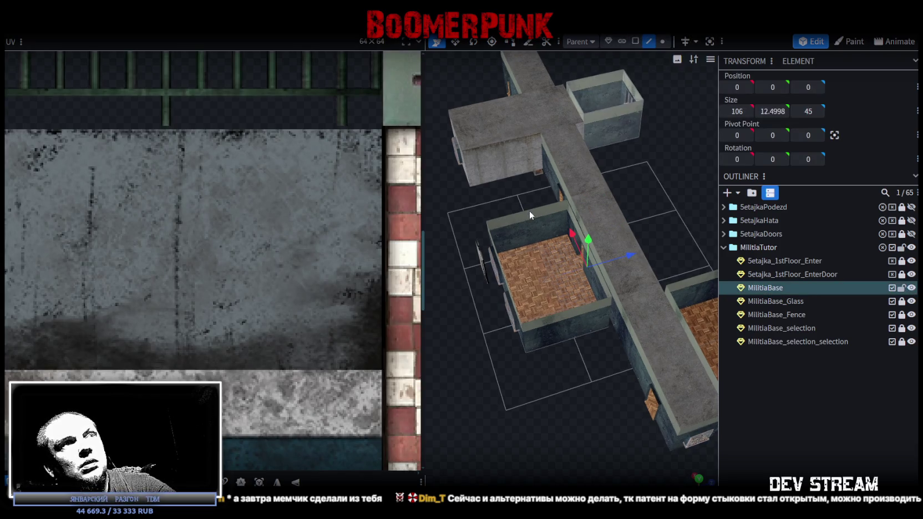
{"action": "scroll", "coordinate": [550, 252], "scroll_direction": "down", "scroll_amount": 3}
{"action": "mouse_move", "coordinate": [566, 225]}
{"action": "left_mouse_down"}
{"action": "mouse_move", "coordinate": [624, 211]}
{"action": "mouse_move", "coordinate": [621, 171]}
{"action": "mouse_move", "coordinate": [747, 235]}
{"action": "left_mouse_up"}
{"action": "scroll", "coordinate": [646, 190], "scroll_direction": "up", "scroll_amount": 4}
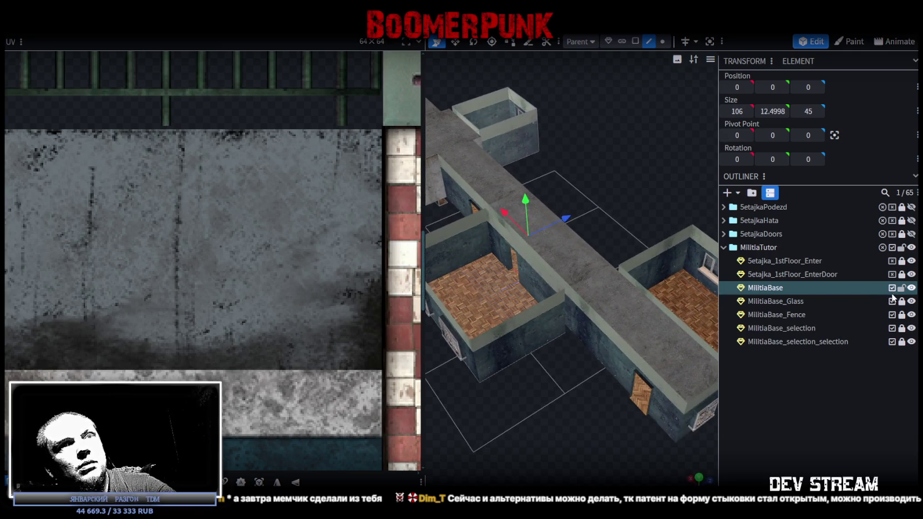
{"action": "left_click", "coordinate": [902, 288]}
{"action": "left_click", "coordinate": [914, 328]}
{"action": "left_click", "coordinate": [914, 329]}
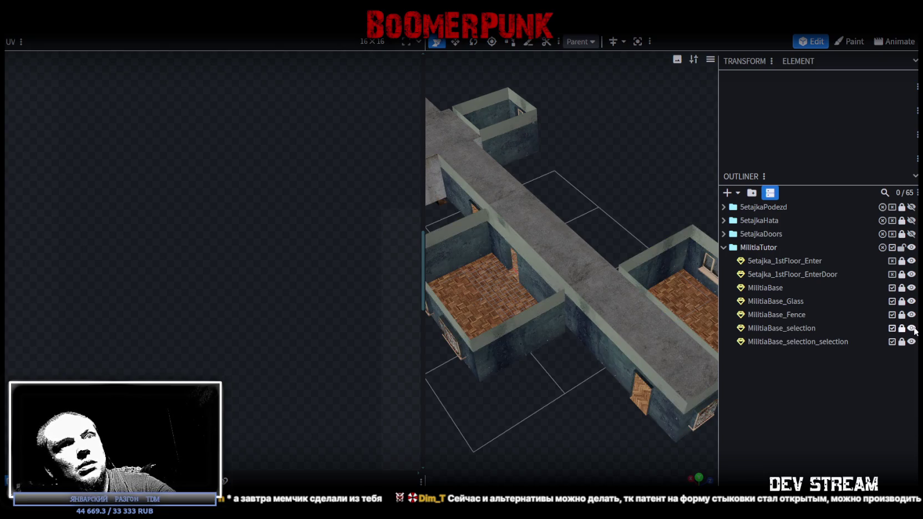
{"action": "left_click", "coordinate": [912, 341]}
{"action": "left_click", "coordinate": [912, 342]}
{"action": "left_click", "coordinate": [912, 342]}
{"action": "left_click", "coordinate": [913, 341]}
{"action": "left_click", "coordinate": [881, 341]}
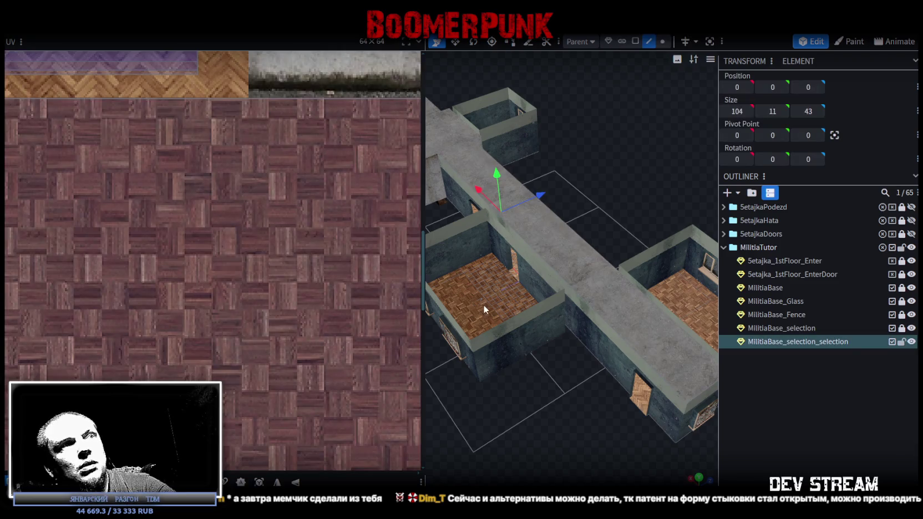
Toggle the floor surfaces' visibility, unlock MilitiaBase, and select MilitiaBase_selection.
{"action": "mouse_move", "coordinate": [516, 269]}
{"action": "left_mouse_down"}
{"action": "mouse_move", "coordinate": [578, 375]}
{"action": "mouse_move", "coordinate": [562, 360]}
{"action": "left_mouse_up"}
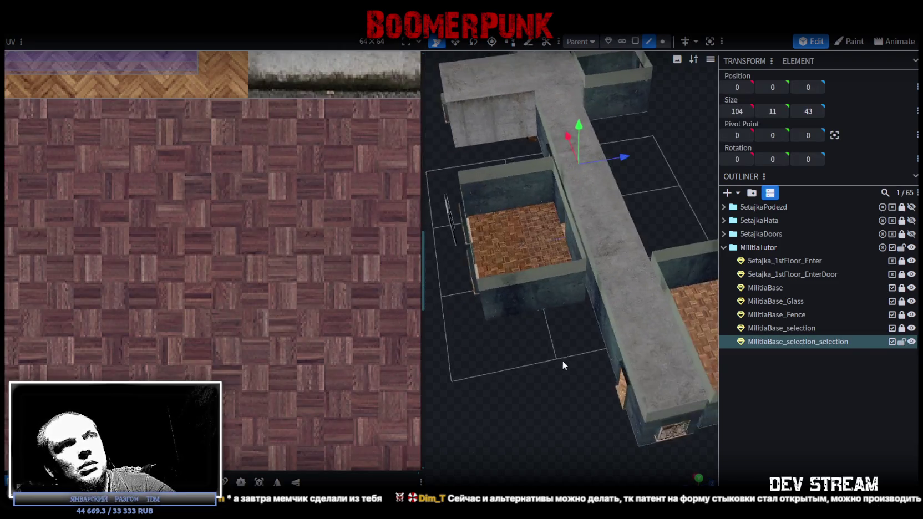
{"action": "left_click", "coordinate": [912, 289]}
{"action": "left_click", "coordinate": [912, 289]}
{"action": "left_click", "coordinate": [911, 289]}
{"action": "left_click", "coordinate": [912, 289]}
{"action": "left_click", "coordinate": [903, 288]}
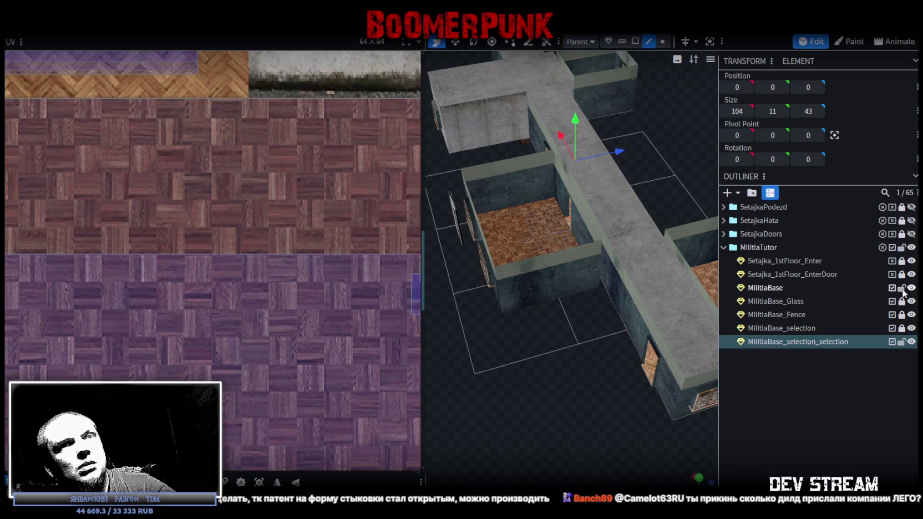
{"action": "left_click", "coordinate": [771, 289]}
{"action": "left_click", "coordinate": [911, 328]}
{"action": "left_click", "coordinate": [911, 328]}
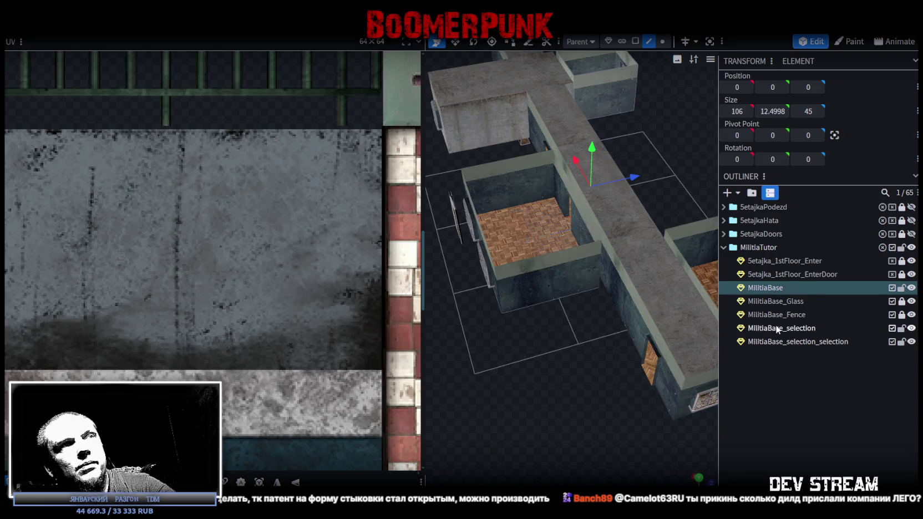
{"action": "left_click", "coordinate": [776, 328]}
{"action": "scroll", "coordinate": [529, 301], "scroll_direction": "up", "scroll_amount": 2}
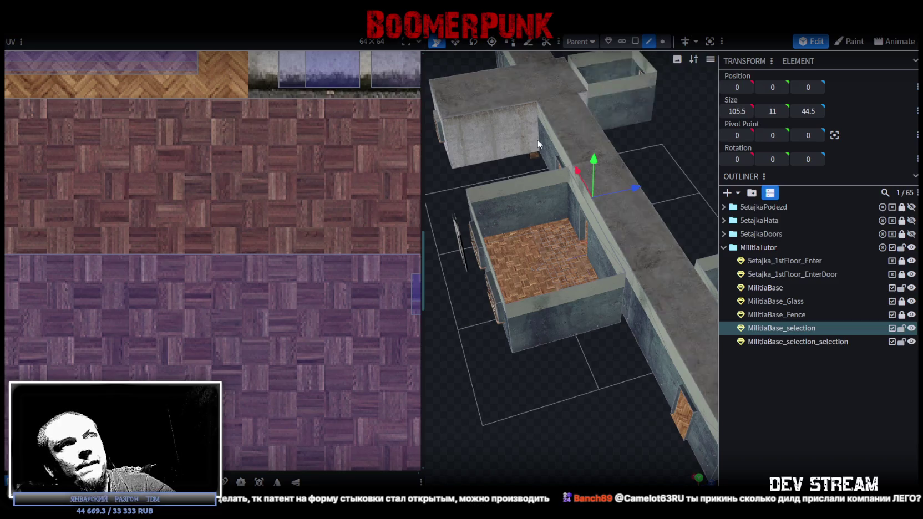
Select the room's floor and top faces, viewing the building from above.
{"action": "left_click", "coordinate": [522, 177]}
{"action": "left_click", "coordinate": [566, 289]}
{"action": "mouse_move", "coordinate": [569, 344]}
{"action": "left_mouse_down"}
{"action": "mouse_move", "coordinate": [537, 374]}
{"action": "mouse_move", "coordinate": [661, 415]}
{"action": "mouse_move", "coordinate": [616, 218]}
{"action": "mouse_move", "coordinate": [628, 298]}
{"action": "left_mouse_up"}
{"action": "mouse_move", "coordinate": [646, 372]}
{"action": "left_mouse_down"}
{"action": "mouse_move", "coordinate": [593, 327]}
{"action": "mouse_move", "coordinate": [528, 318]}
{"action": "left_mouse_up"}
{"action": "scroll", "coordinate": [502, 312], "scroll_direction": "up", "scroll_amount": 3}
{"action": "scroll", "coordinate": [508, 239], "scroll_direction": "up", "scroll_amount": 2}
{"action": "left_click", "coordinate": [514, 172]}
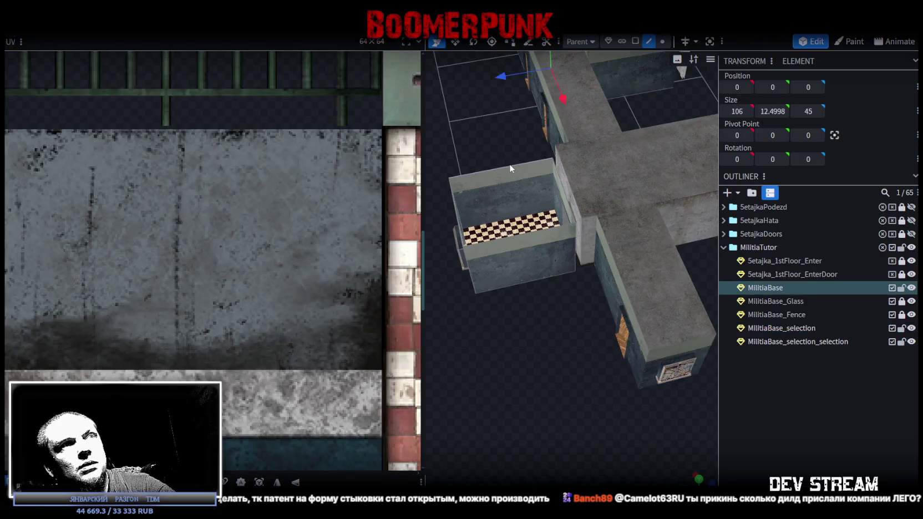
{"action": "left_click", "coordinate": [541, 244]}
{"action": "scroll", "coordinate": [588, 300], "scroll_direction": "down", "scroll_amount": 5}
{"action": "mouse_move", "coordinate": [634, 350]}
{"action": "left_mouse_down"}
{"action": "mouse_move", "coordinate": [612, 350]}
{"action": "mouse_move", "coordinate": [610, 311]}
{"action": "left_mouse_up"}
In Face mode, select the top faces of the upper, left and right blocks.
{"action": "left_click", "coordinate": [633, 41]}
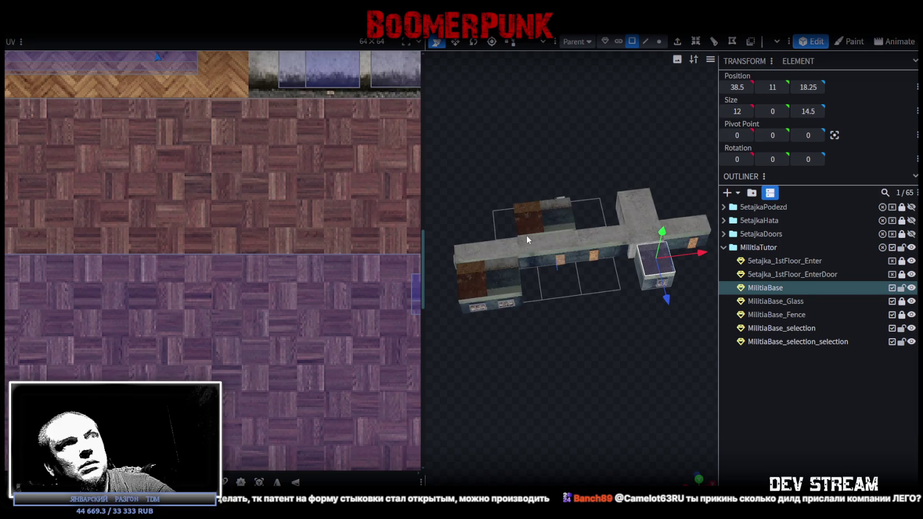
{"action": "left_click", "coordinate": [541, 216]}
{"action": "left_click", "coordinate": [488, 278], "text": "shift"}
{"action": "left_click", "coordinate": [656, 259], "text": "shift"}
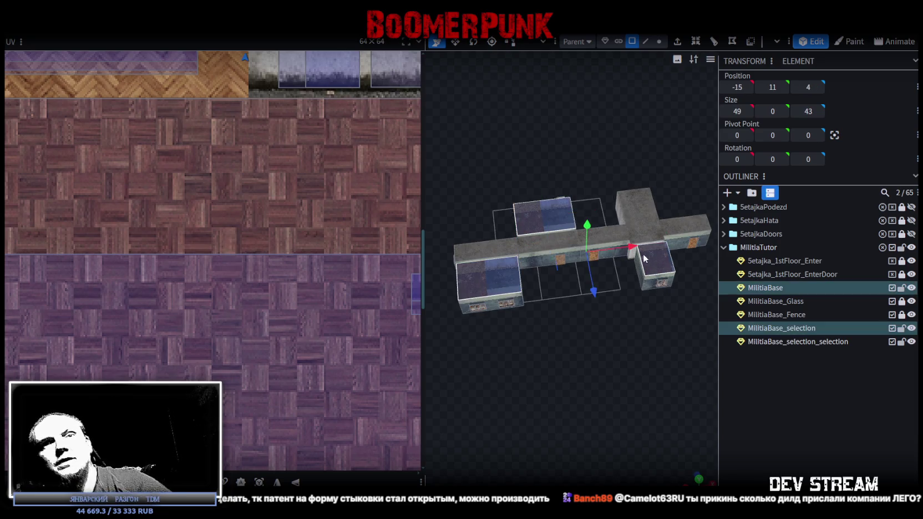